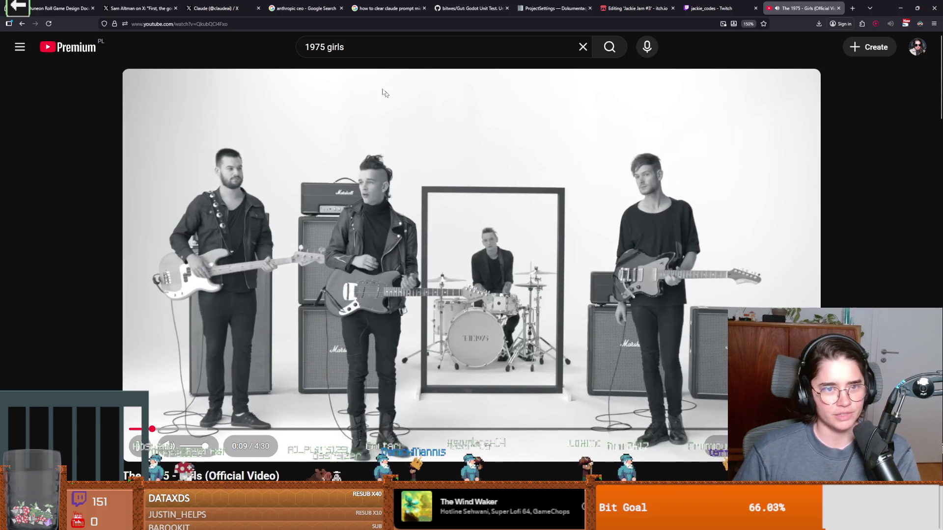
# Briefly open and close a new tab, then watch 'Girls' full screen and pause it
pyautogui.click(853, 8)
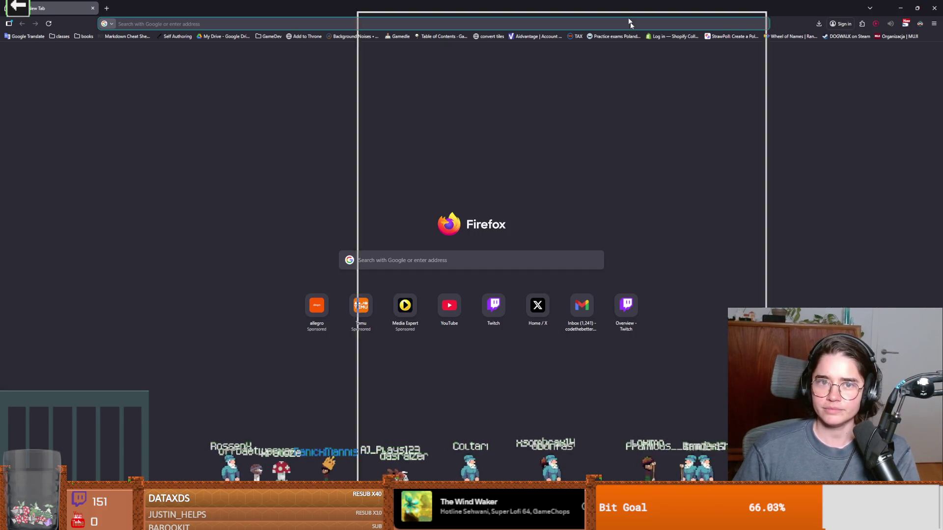
pyautogui.hotkey('ctrl', 'w')
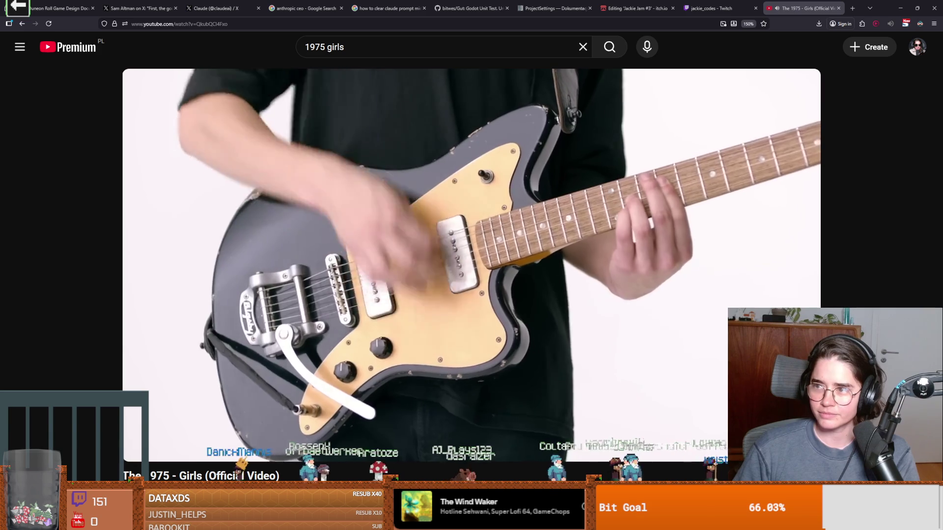
pyautogui.scroll(-5, 303, 290)
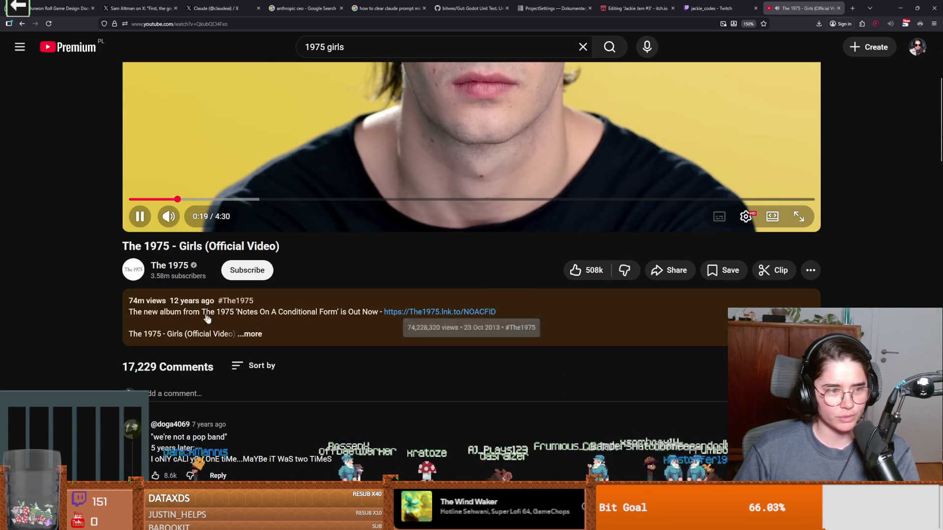
pyautogui.scroll(5, 330, 341)
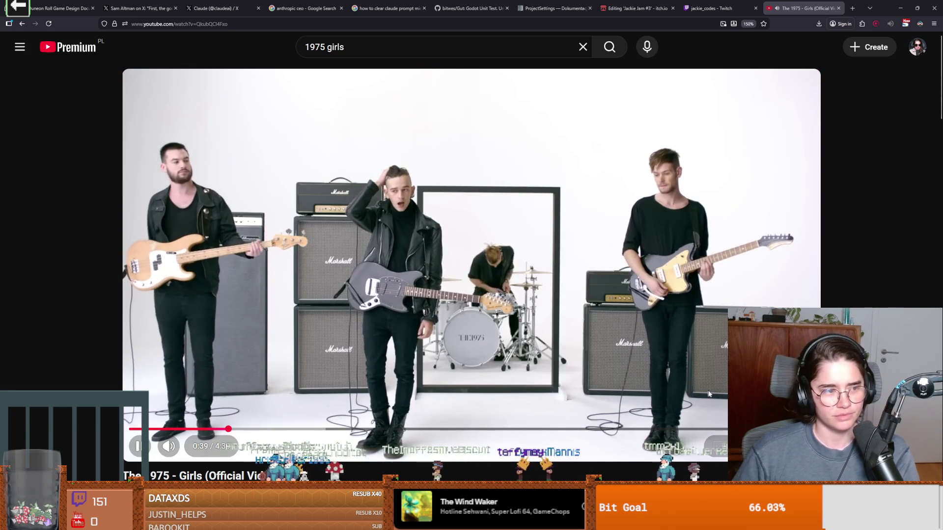
pyautogui.scroll(-5, 242, 390)
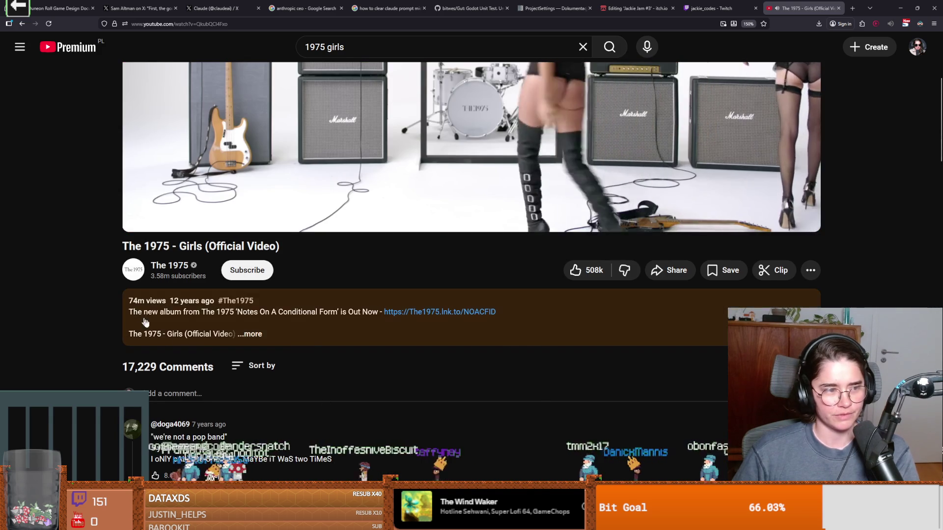
pyautogui.scroll(5, 242, 390)
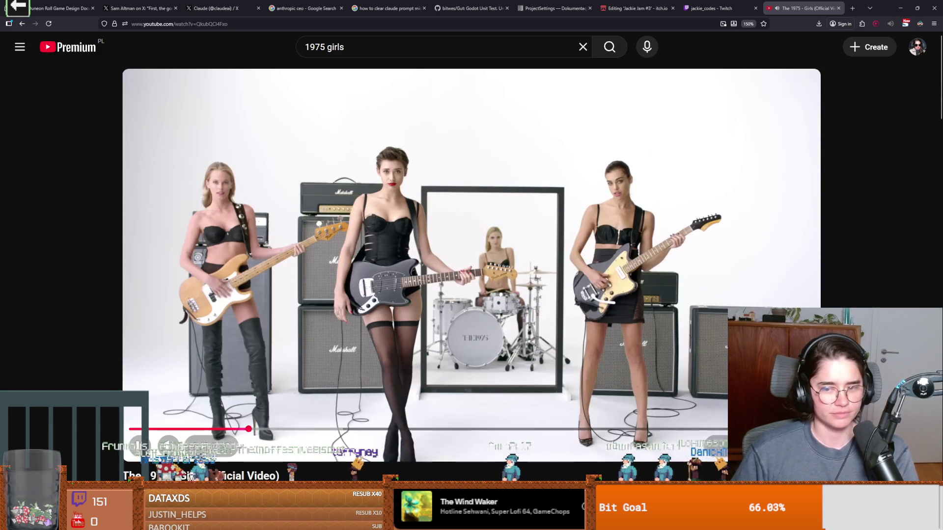
pyautogui.press('f')
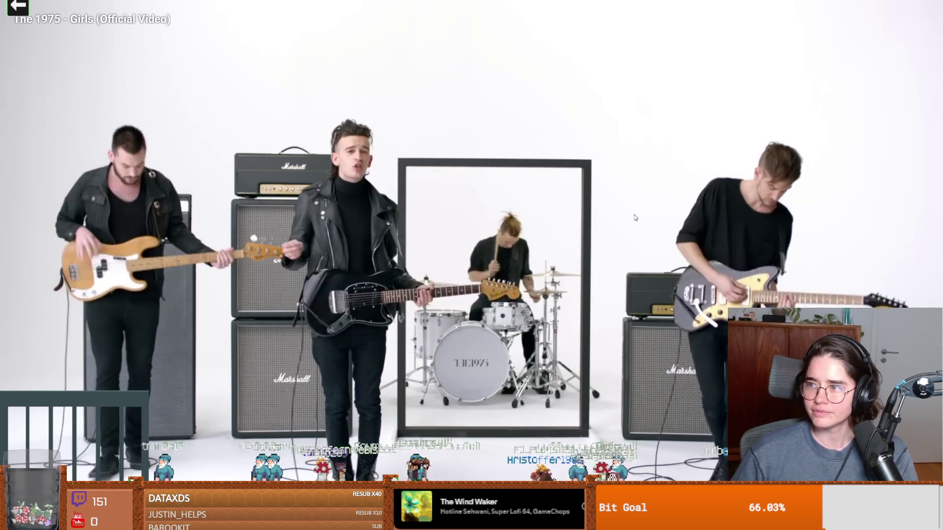
pyautogui.press('space')
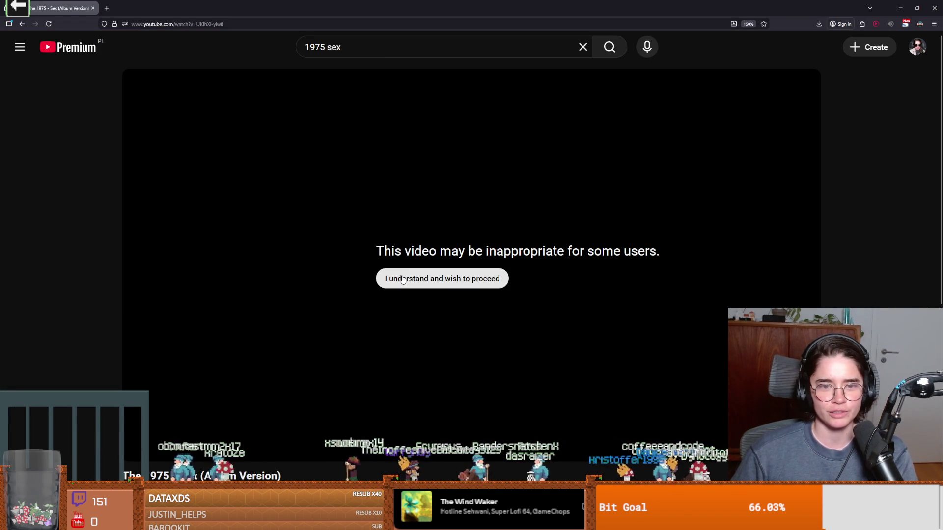
# Accept the age warning on 'Sex', then exit full-screen playback of 'Girls'
pyautogui.scroll(-3, 329, 307)
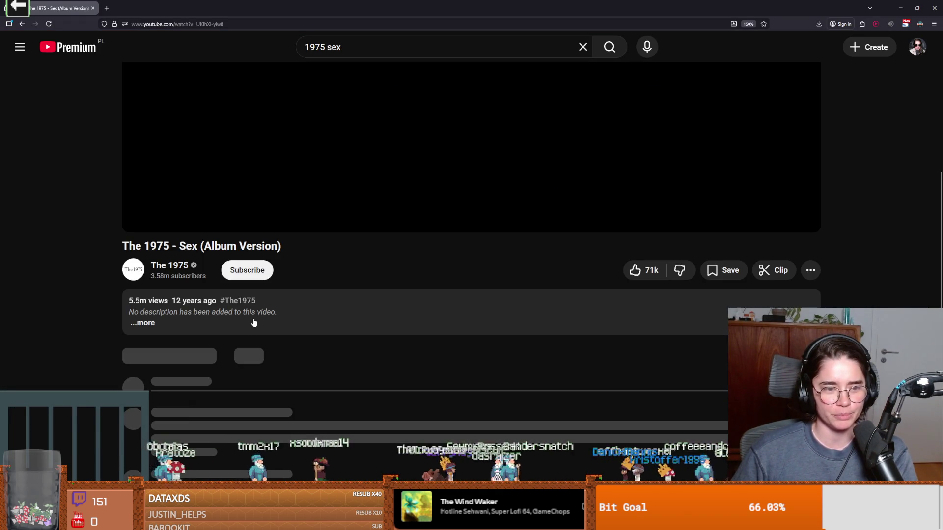
pyautogui.scroll(3, 352, 341)
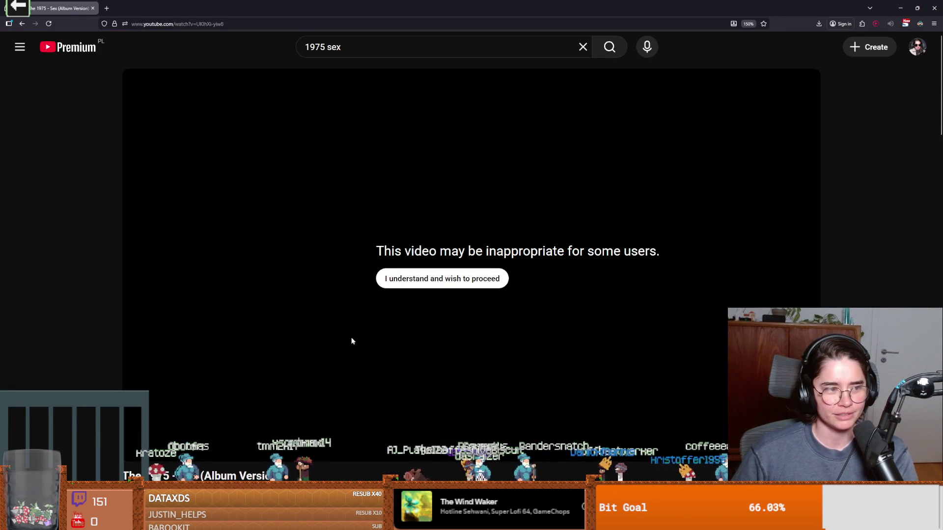
pyautogui.click(486, 282)
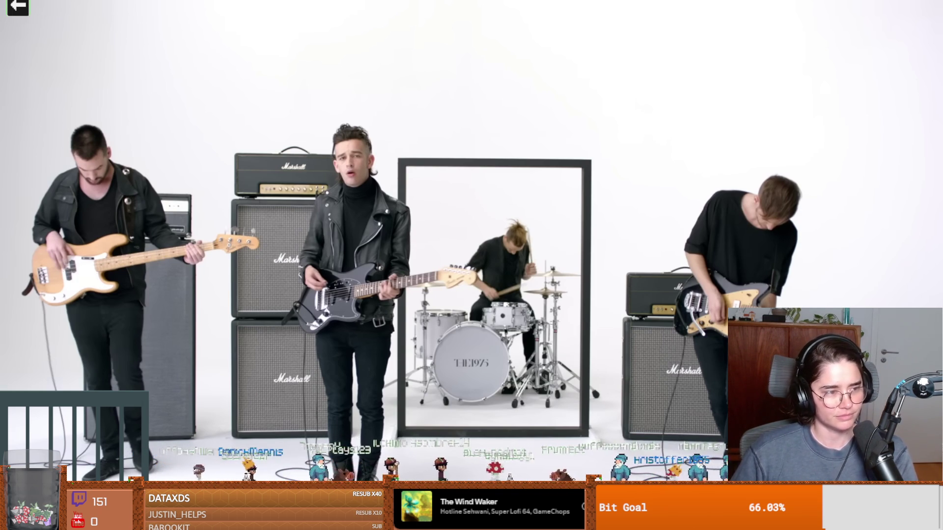
pyautogui.press('Escape')
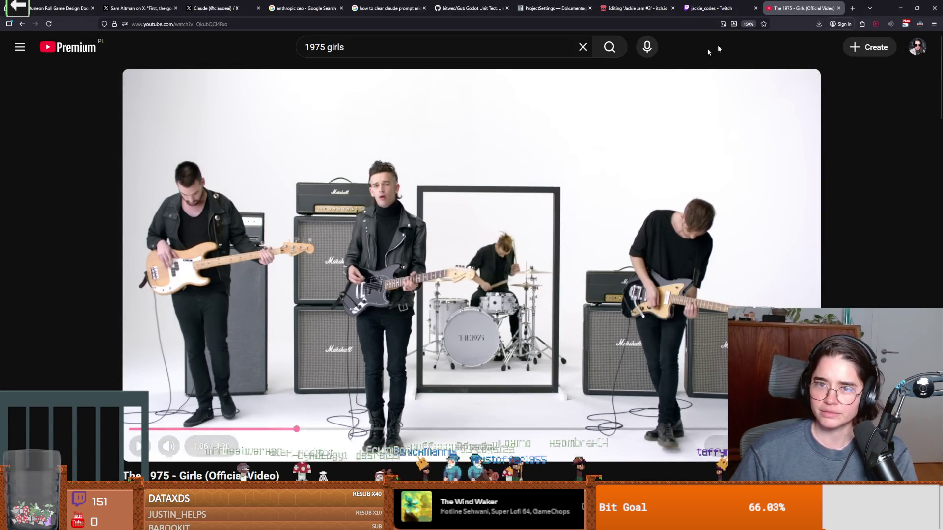
# Switch to the Godot editor and dismiss the volume mixer covering the godfrey_first script
pyautogui.hotkey('alt', 'Tab')
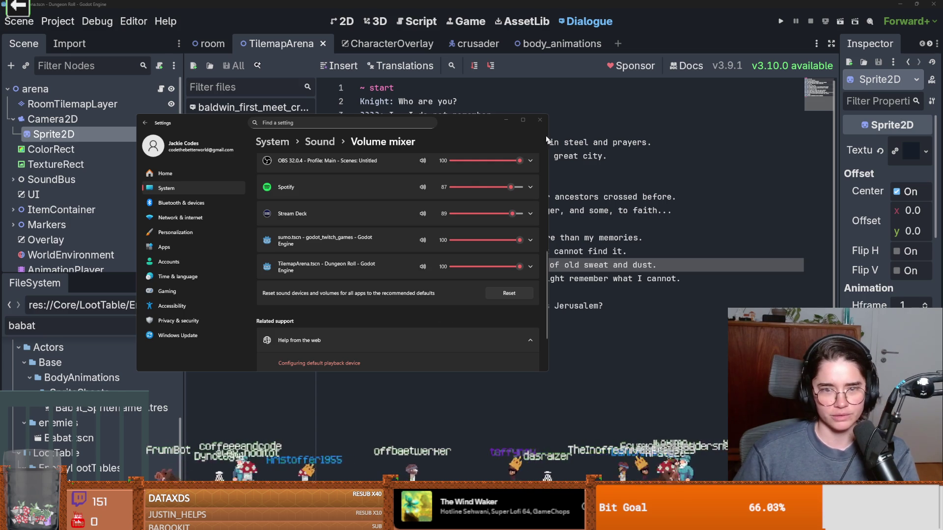
pyautogui.click(540, 120)
pyautogui.press('Up')
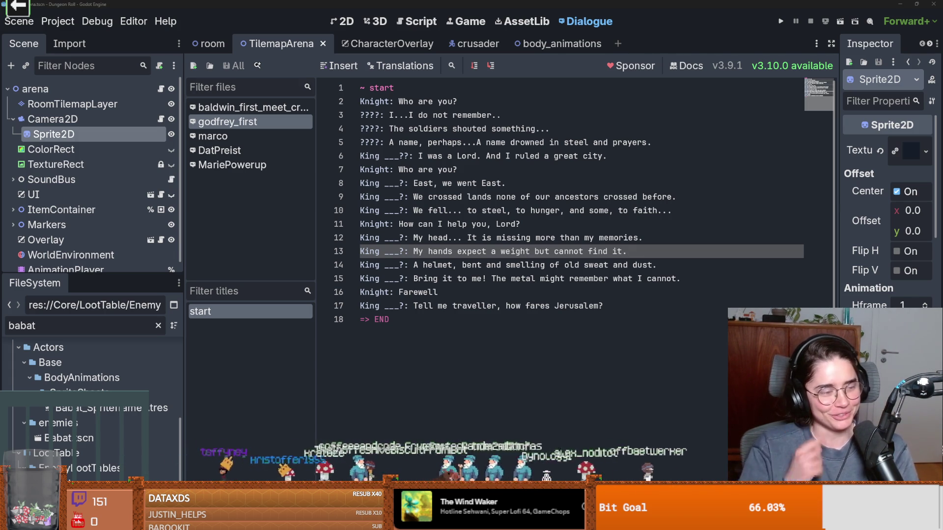
# Put the caret in line 12 of godfrey_first, then switch to the twins image search
pyautogui.click(545, 238)
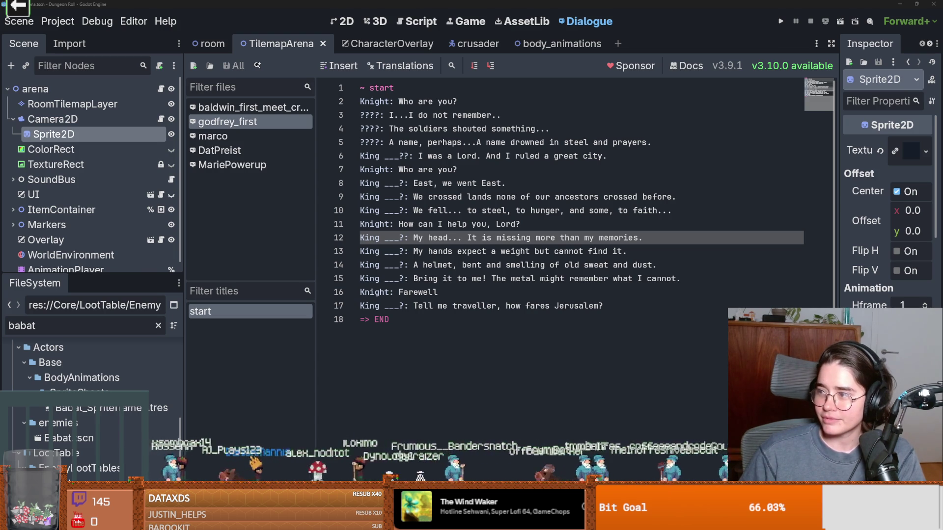
pyautogui.hotkey('alt', 'Tab')
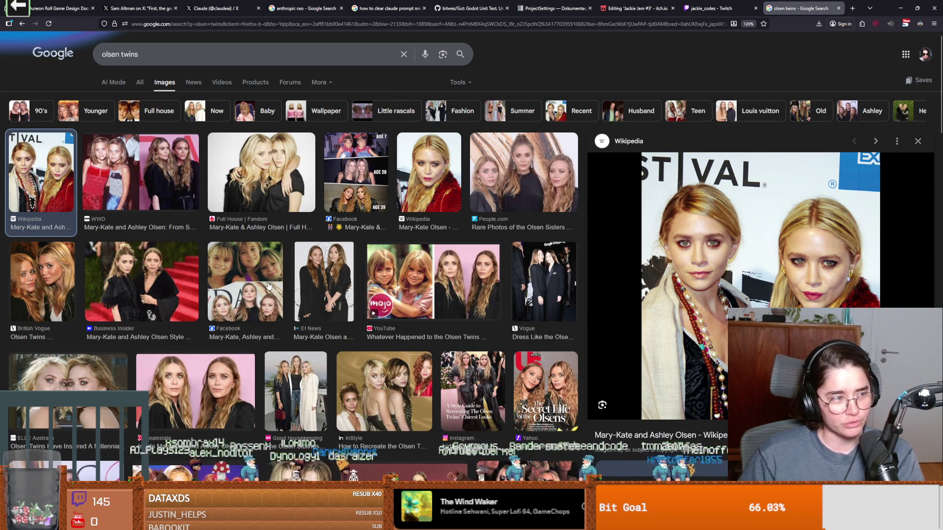
# Preview the Business Insider twins photo, then minimise Firefox and place the caret on line 11
pyautogui.click(122, 281)
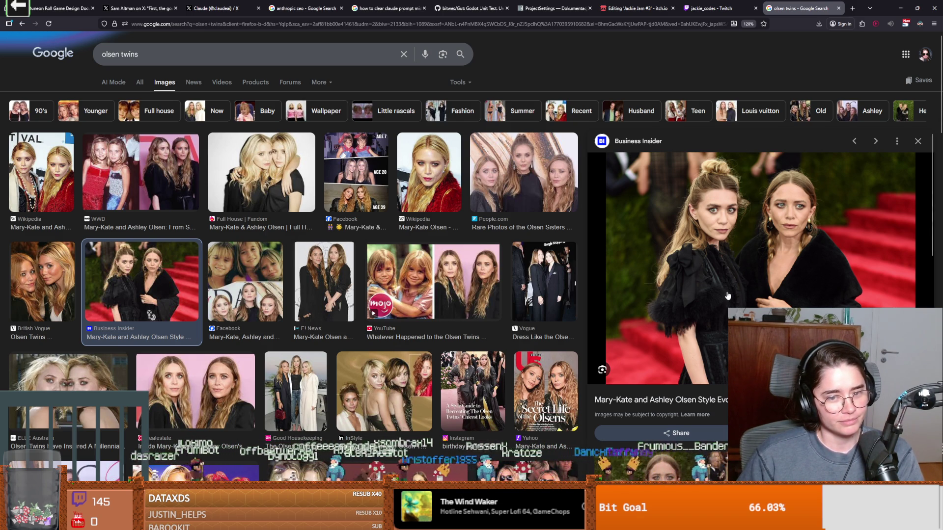
pyautogui.scroll(-1, 727, 295)
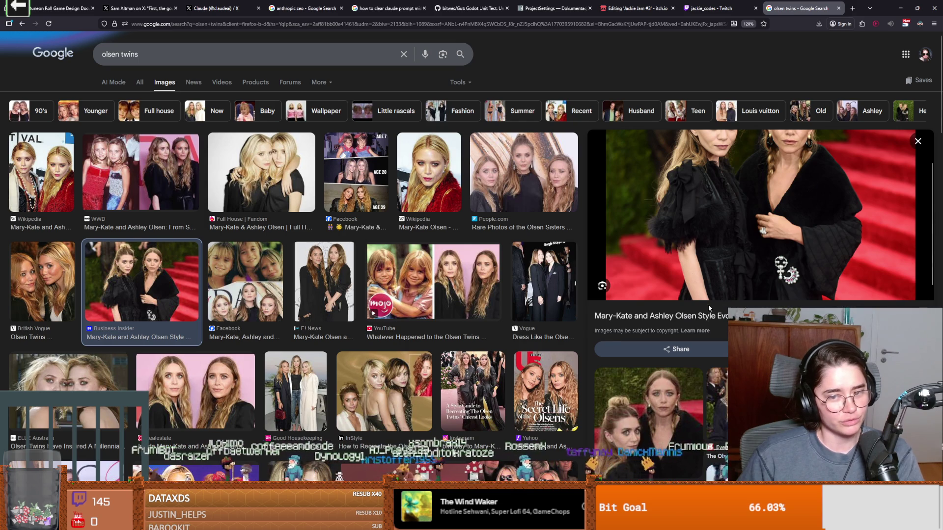
pyautogui.scroll(1, 708, 305)
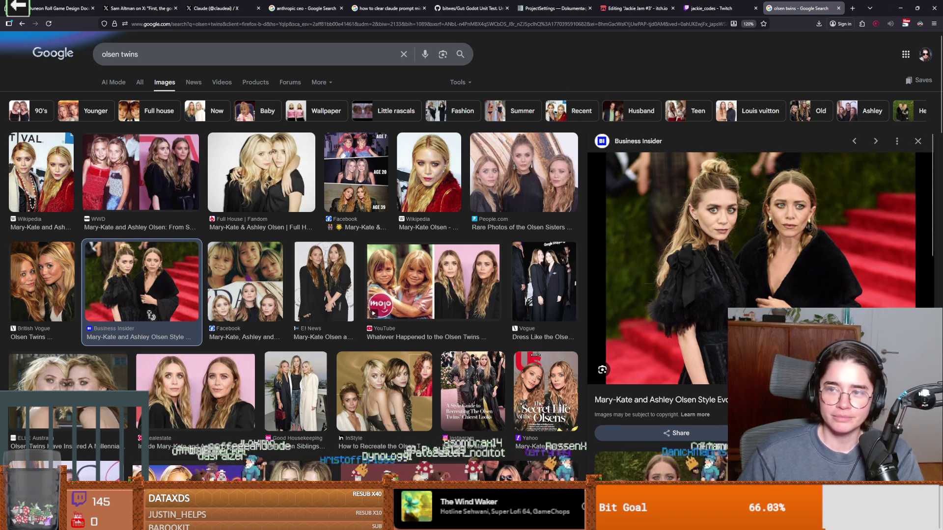
pyautogui.click(900, 8)
pyautogui.click(520, 224)
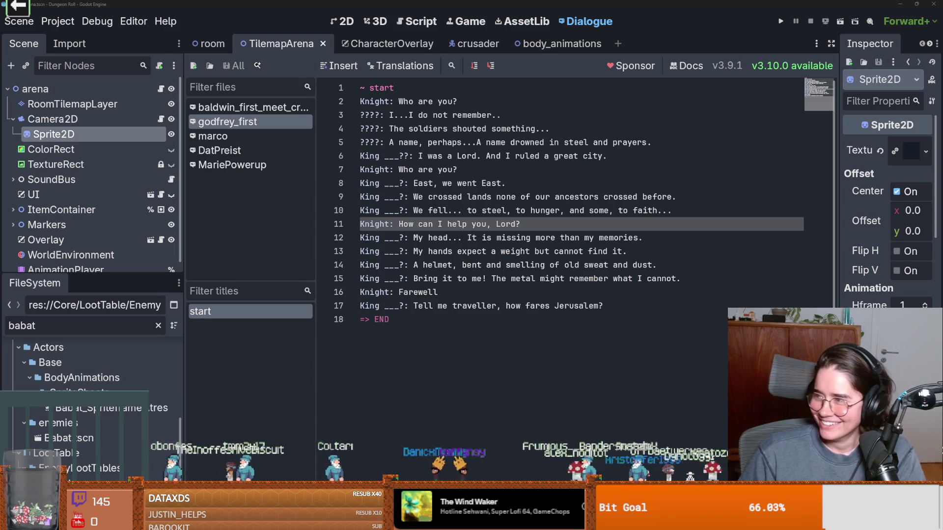
# Glance at Reddit, review godfrey_first lines 13–18 and the 'Knight' occurrences, then open Aseprite
pyautogui.hotkey('alt', 'Tab')
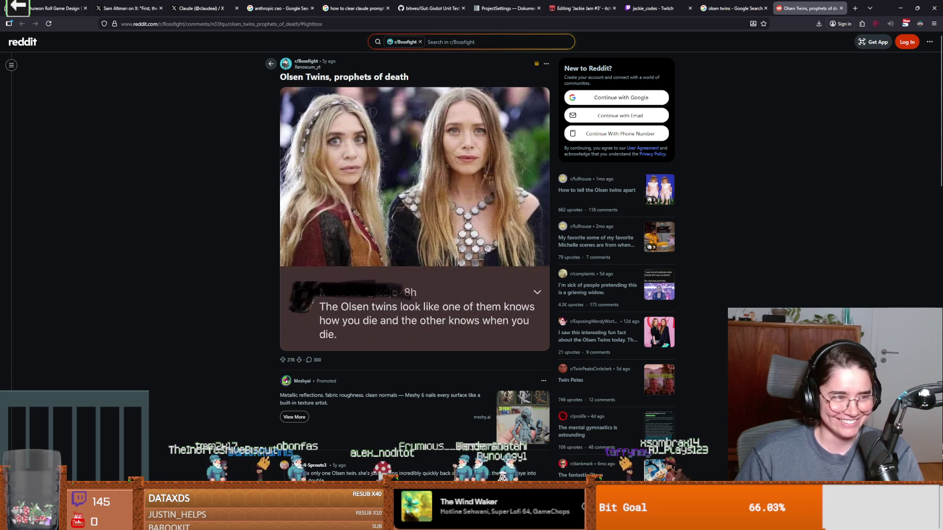
pyautogui.hotkey('alt', 'Tab')
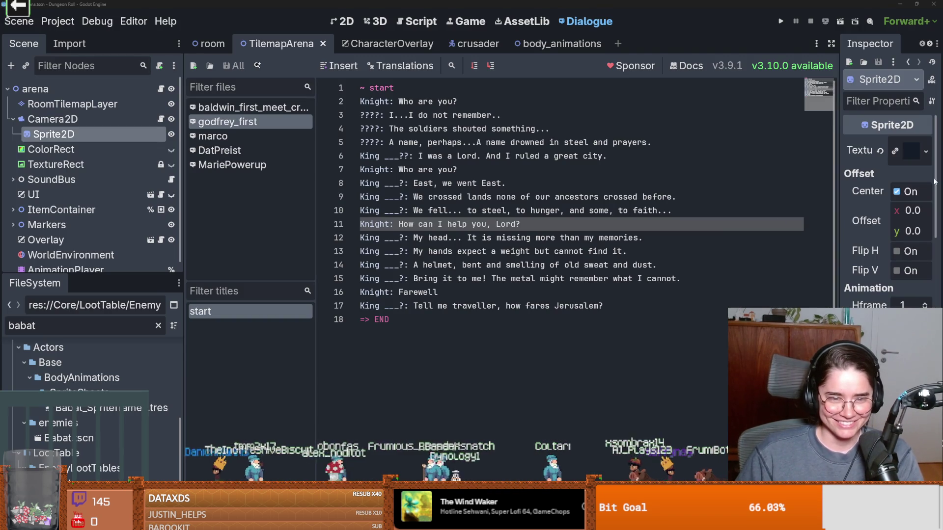
pyautogui.click(556, 251)
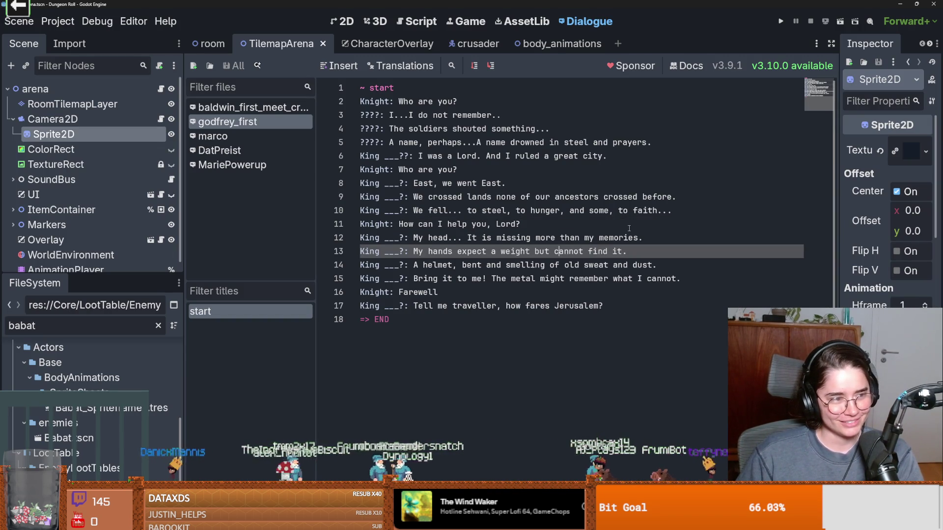
pyautogui.click(628, 259)
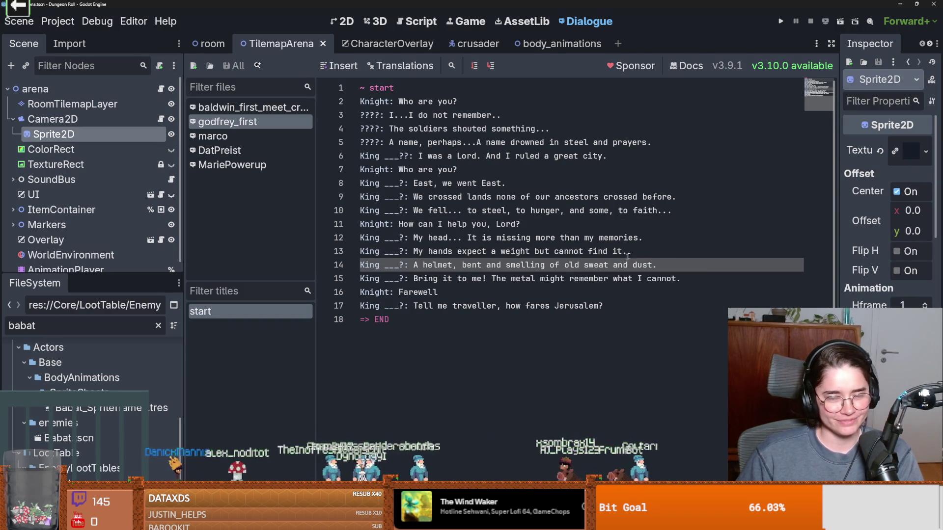
pyautogui.doubleClick(380, 102)
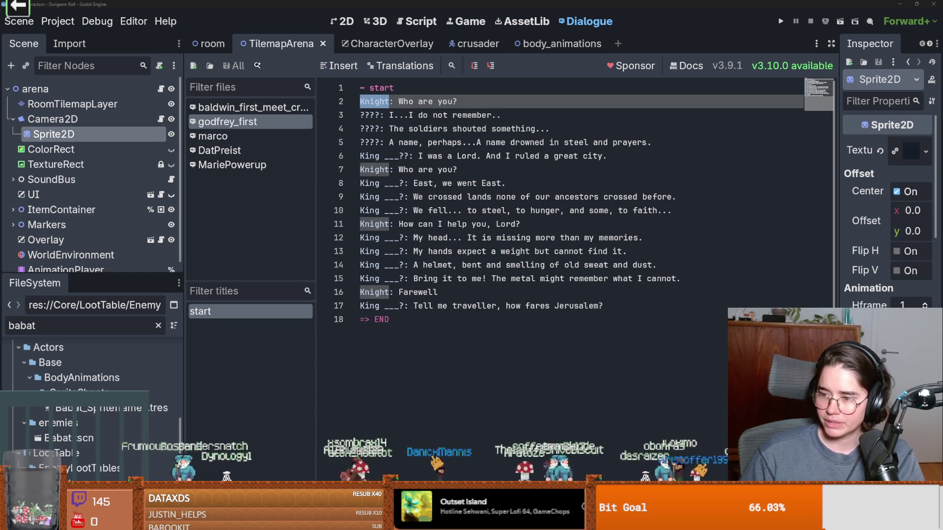
pyautogui.click(394, 340)
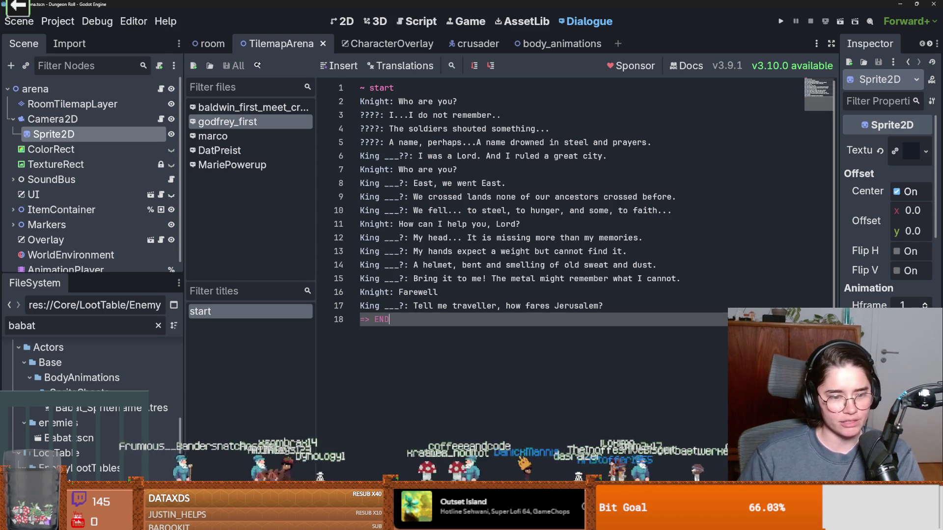
pyautogui.hotkey('alt', 'Tab')
# Zoom in on the red potion area of items.png and pick the grey-teal swatch
pyautogui.scroll(3, 448, 295)
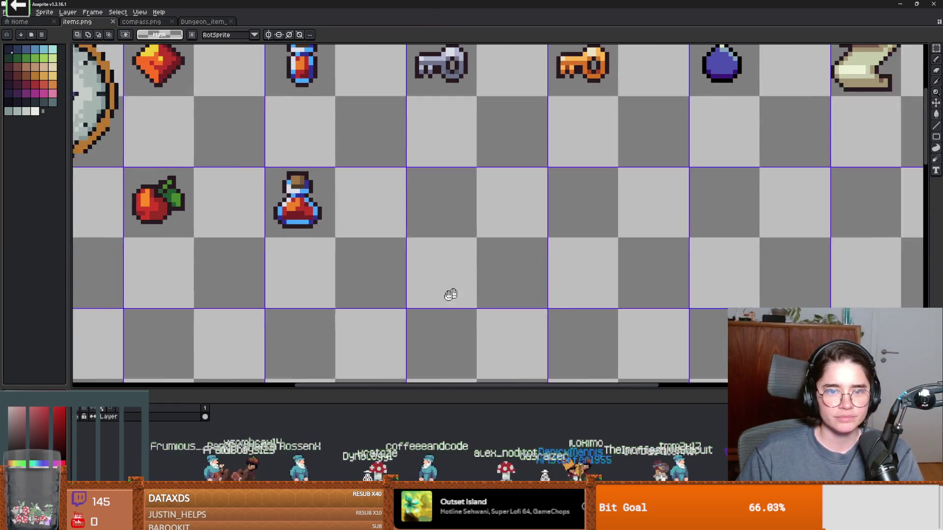
pyautogui.hscroll(3, 265, 257)
pyautogui.hscroll(-3, 359, 268)
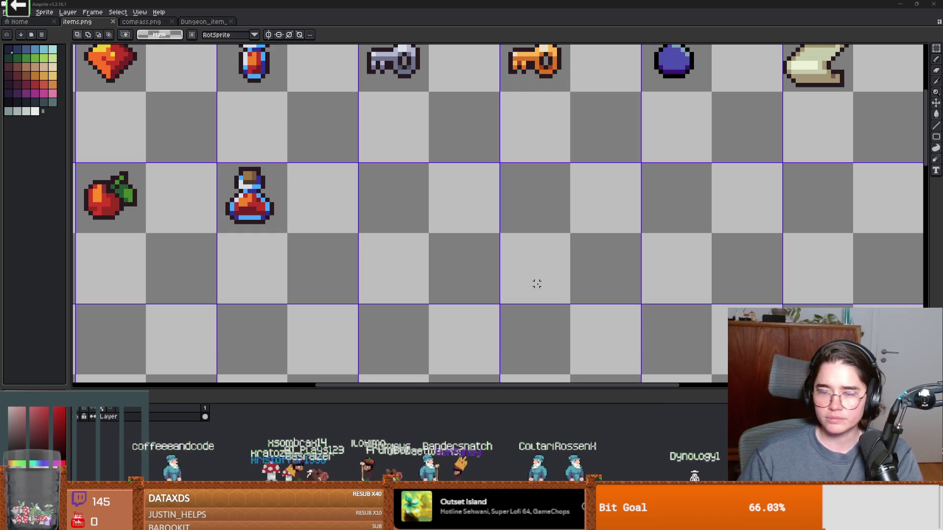
pyautogui.scroll(2, 343, 217)
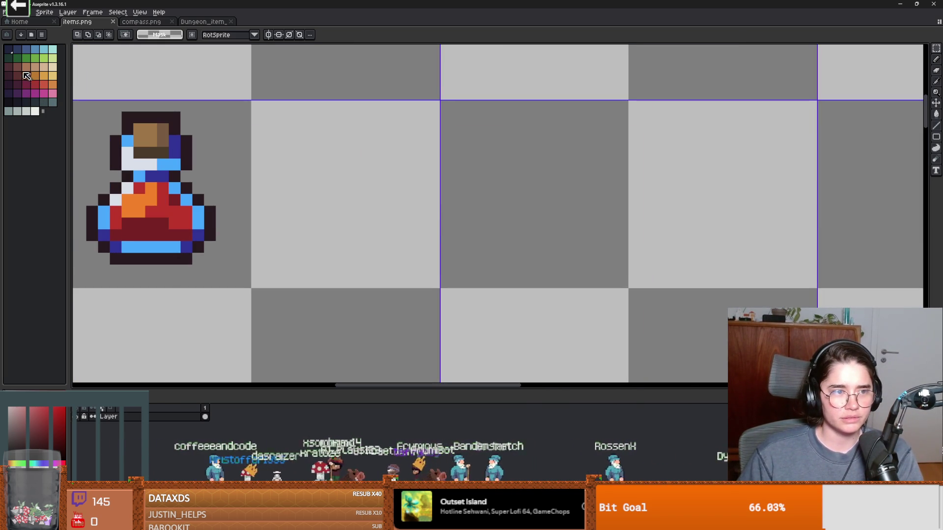
pyautogui.click(26, 111)
# Replace a stray grey-teal arc with a pencilled helmet outline beside the potion
pyautogui.press('b')
pyautogui.moveTo(322, 228)
pyautogui.mouseDown()
pyautogui.moveTo(305, 173)
pyautogui.moveTo(402, 203)
pyautogui.mouseUp()
pyautogui.scroll(-2, 401, 202)
pyautogui.hotkey('ctrl', 'z')
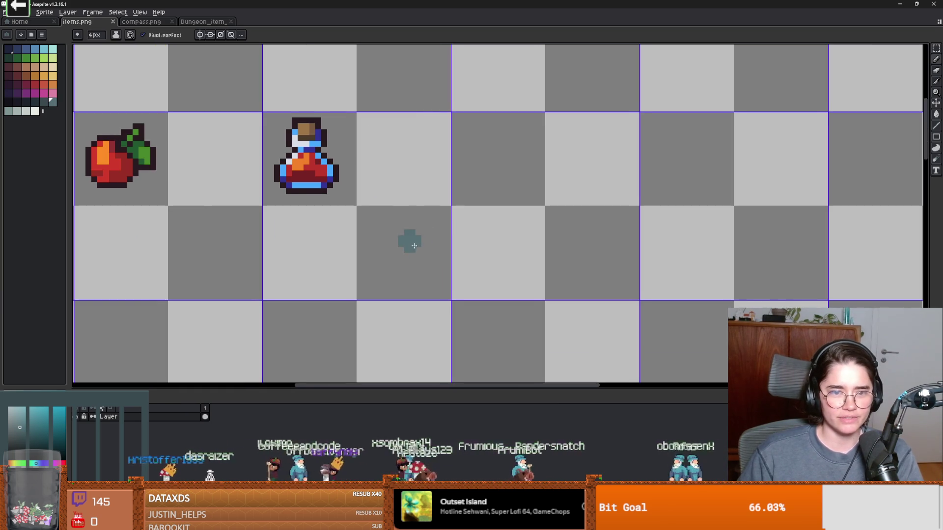
pyautogui.hscroll(2, 411, 238)
pyautogui.moveTo(450, 261)
pyautogui.mouseDown()
pyautogui.moveTo(486, 143)
pyautogui.moveTo(541, 268)
pyautogui.moveTo(462, 280)
pyautogui.mouseUp()
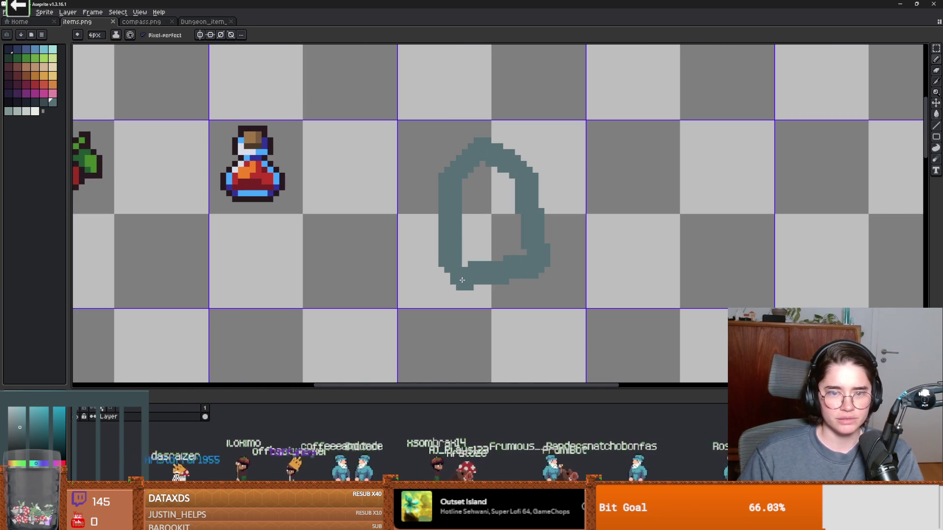
pyautogui.moveTo(551, 269)
pyautogui.mouseDown()
pyautogui.moveTo(562, 260)
pyautogui.moveTo(527, 162)
pyautogui.moveTo(469, 147)
pyautogui.moveTo(499, 223)
pyautogui.mouseUp()
pyautogui.hotkey('ctrl', 'z')
# Bucket-fill the helmet outline, ending with a light grey-green fill
pyautogui.press('g')
pyautogui.click(497, 224)
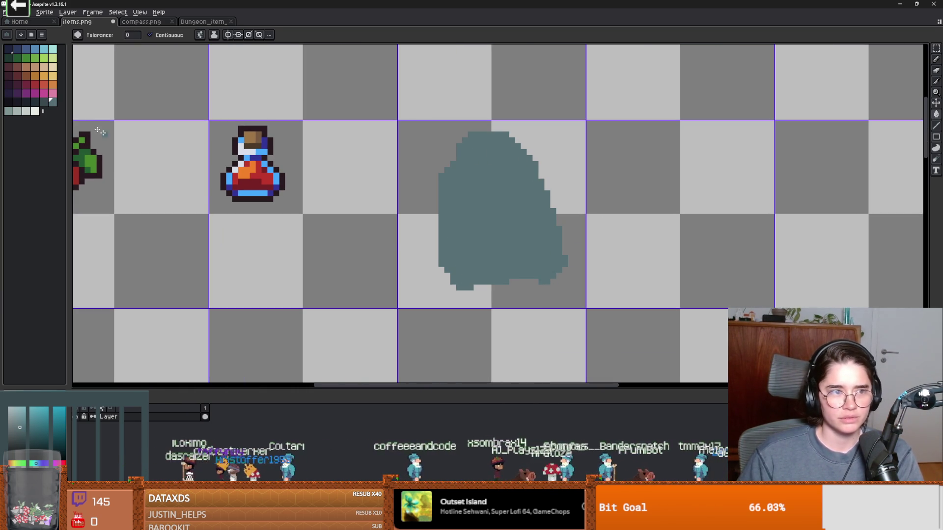
pyautogui.click(17, 111)
pyautogui.click(507, 237)
pyautogui.scroll(1, 507, 238)
pyautogui.scroll(-1, 507, 237)
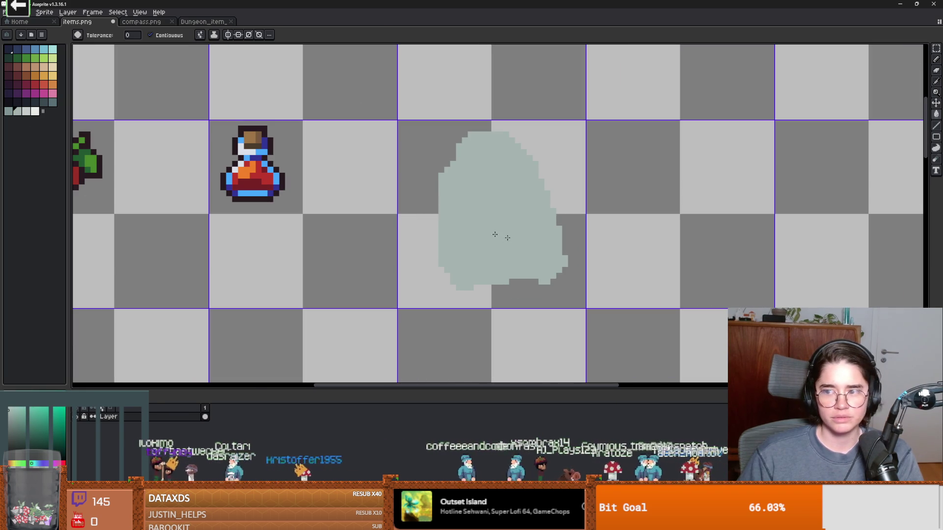
# Pencil an orange strap across the helmet, with a small bump on top and a knob at lower right
pyautogui.click(46, 77)
pyautogui.press('b')
pyautogui.click(534, 265)
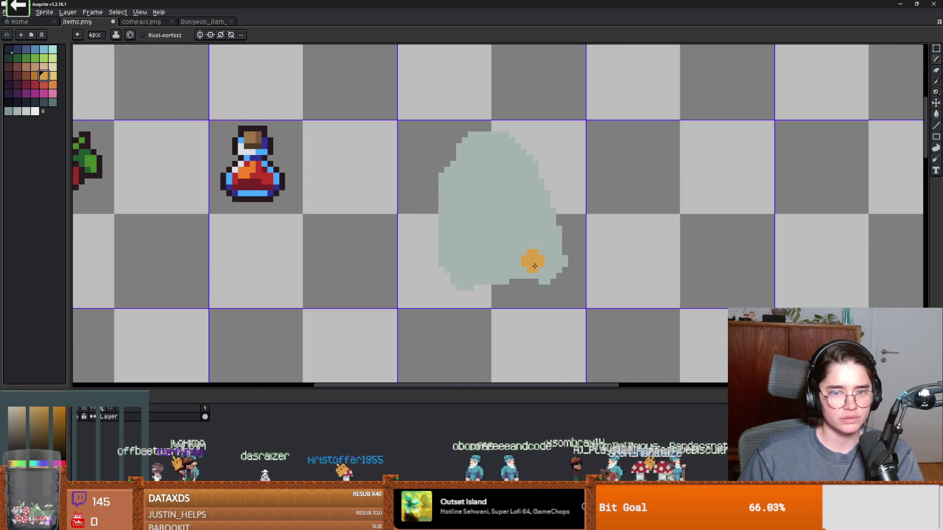
pyautogui.moveTo(528, 261)
pyautogui.mouseDown()
pyautogui.moveTo(520, 213)
pyautogui.moveTo(537, 195)
pyautogui.moveTo(437, 200)
pyautogui.mouseUp()
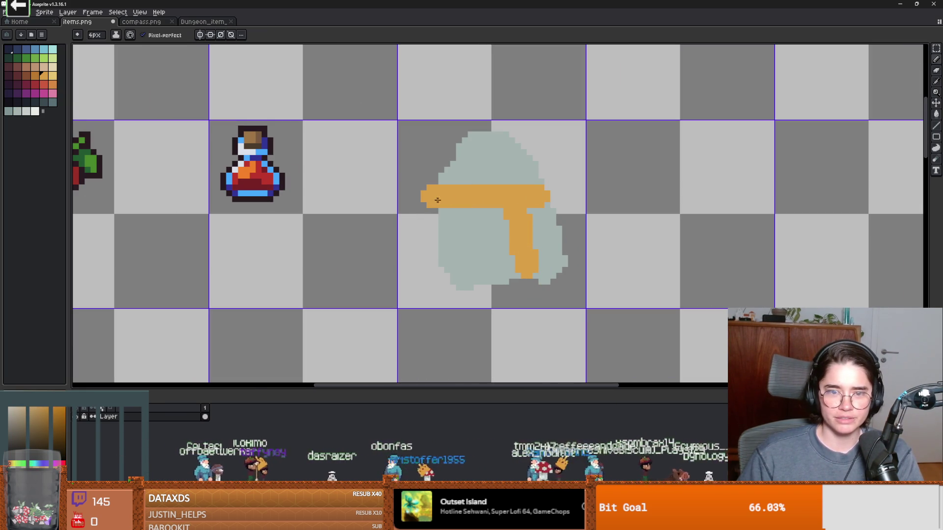
pyautogui.press('b')
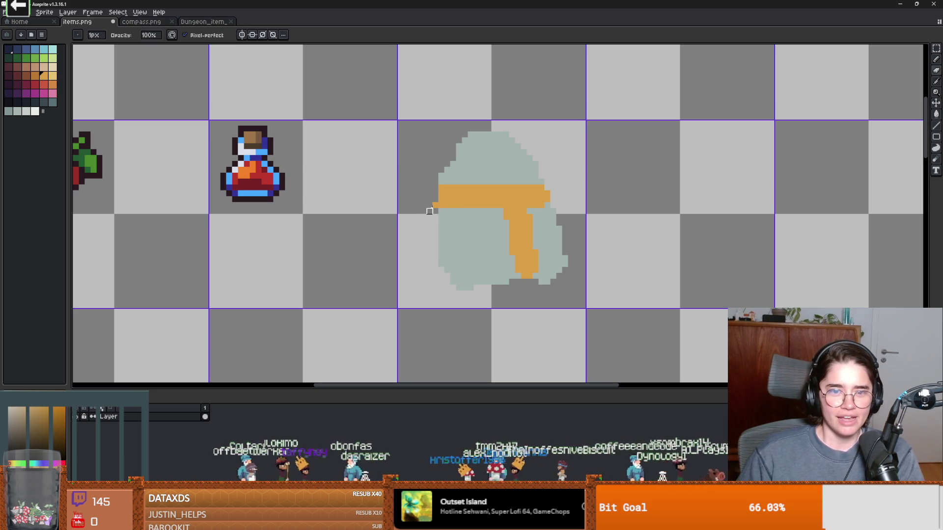
pyautogui.moveTo(515, 178); pyautogui.dragTo(515, 186)
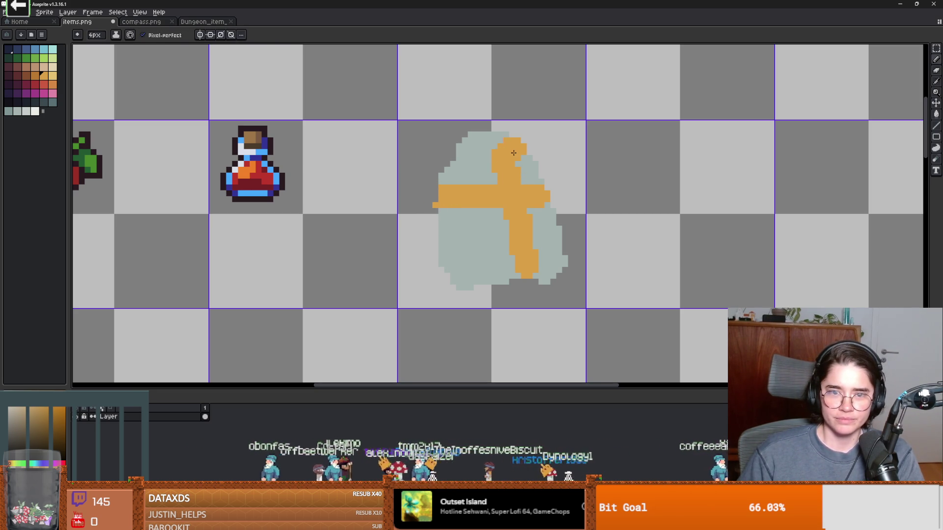
pyautogui.moveTo(580, 265)
pyautogui.mouseDown()
pyautogui.moveTo(587, 270)
pyautogui.moveTo(560, 277)
pyautogui.mouseUp()
pyautogui.click(17, 102)
# Set the pencil to 2px and switch to the dark colour, undoing a stray orange touch
pyautogui.press('-')
pyautogui.press('-')
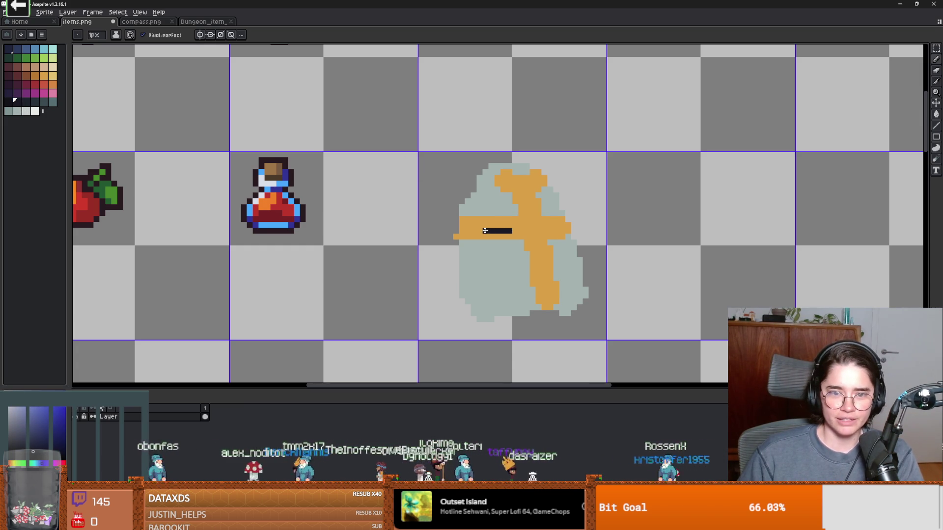
pyautogui.keyDown('alt'); pyautogui.click(459, 233); pyautogui.keyUp('alt')
pyautogui.click(467, 231)
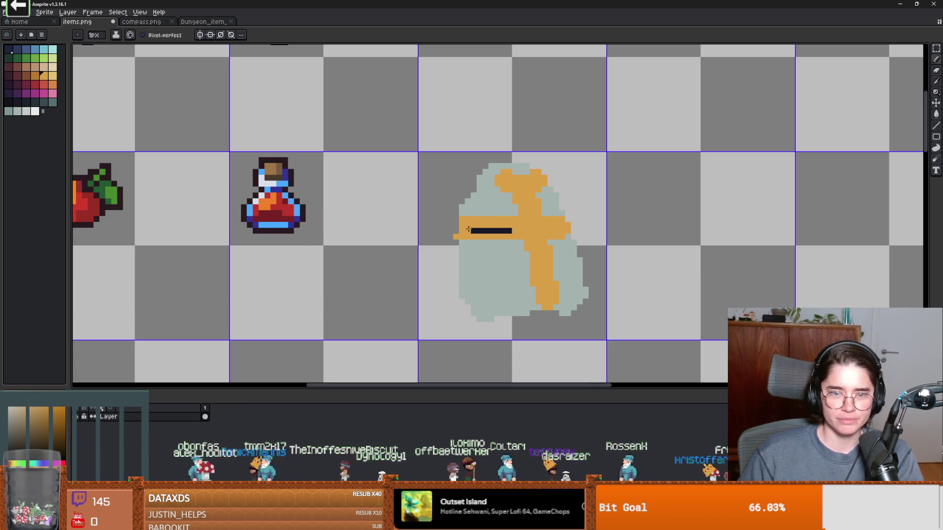
pyautogui.hotkey('ctrl', 'z')
pyautogui.keyDown('alt'); pyautogui.click(509, 227); pyautogui.keyUp('alt')
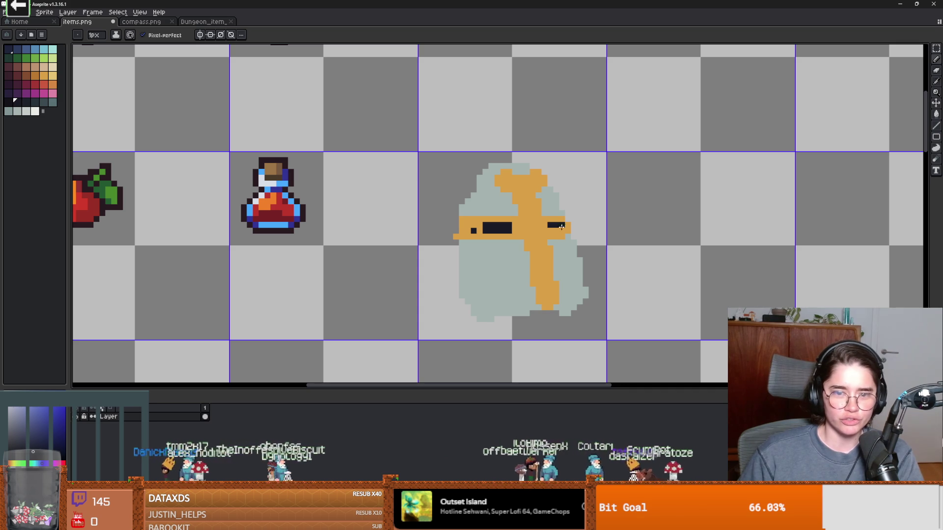
# Extend the left eye slit by one pixel, check the helmet up close, and launch Steam
pyautogui.scroll(3, 491, 239)
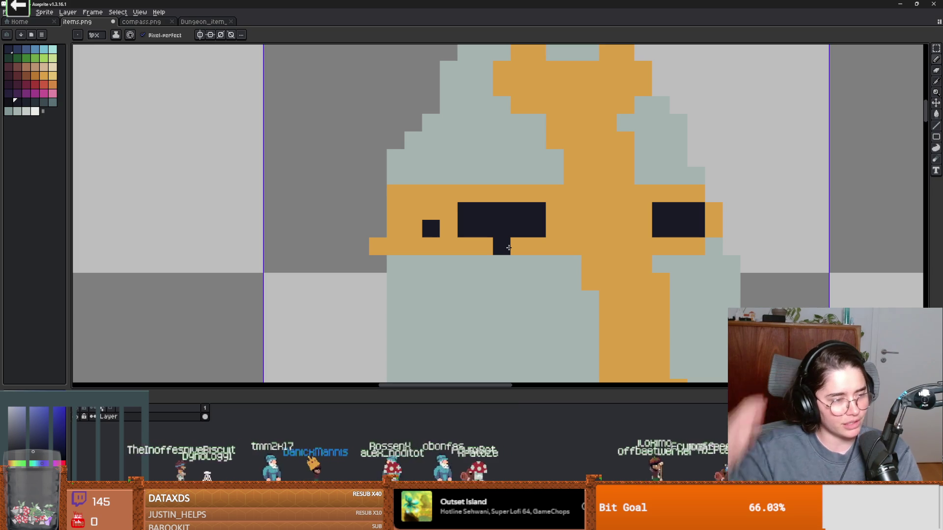
pyautogui.hscroll(-2, 496, 245)
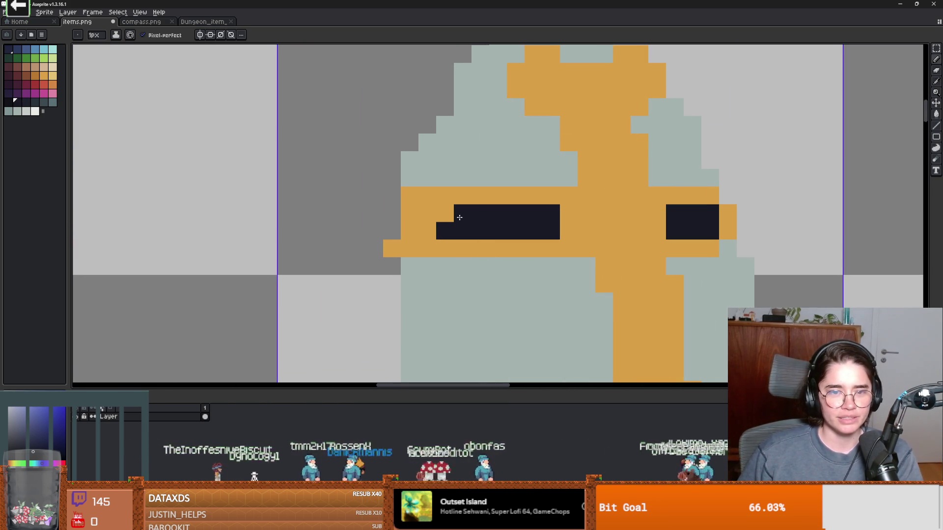
pyautogui.scroll(-1, 491, 231)
pyautogui.scroll(1, 565, 255)
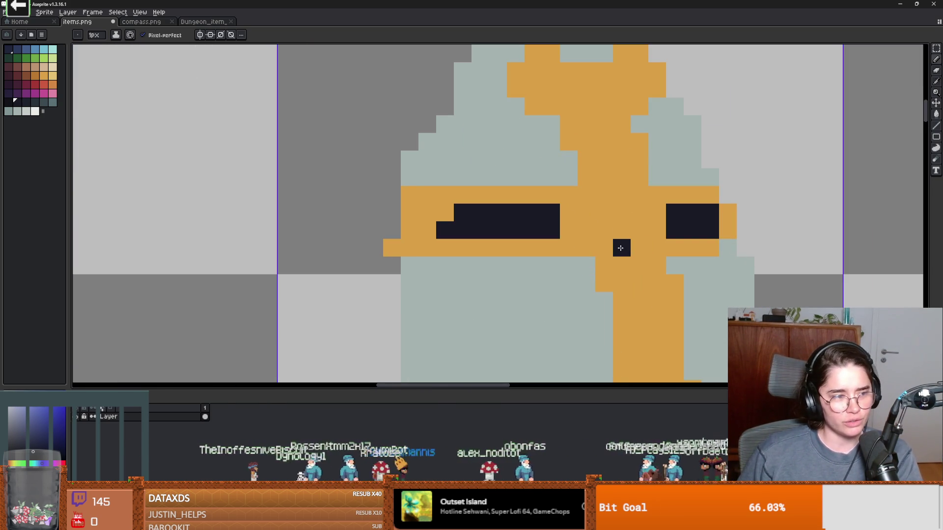
pyautogui.scroll(-1, 638, 229)
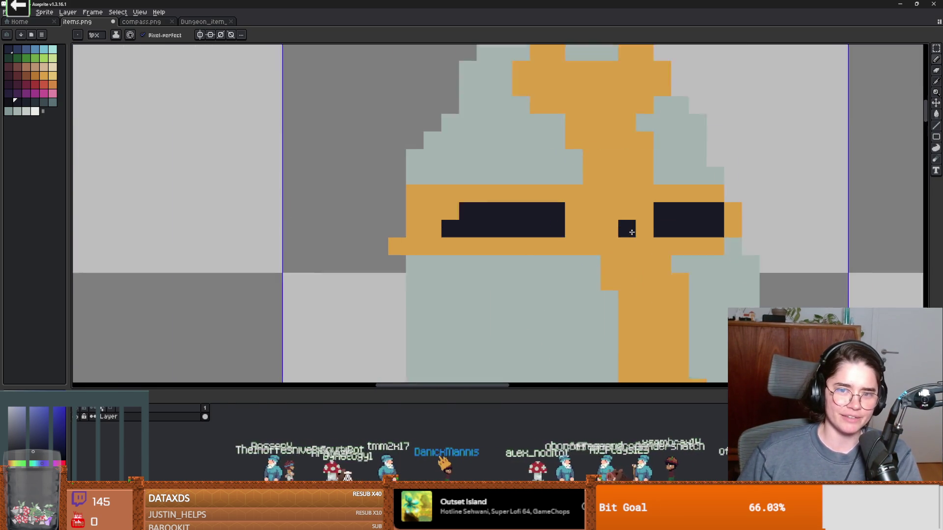
pyautogui.scroll(2, 556, 204)
pyautogui.moveTo(556, 204); pyautogui.dragTo(576, 227)
pyautogui.scroll(-2, 637, 248)
pyautogui.scroll(-2, 637, 248)
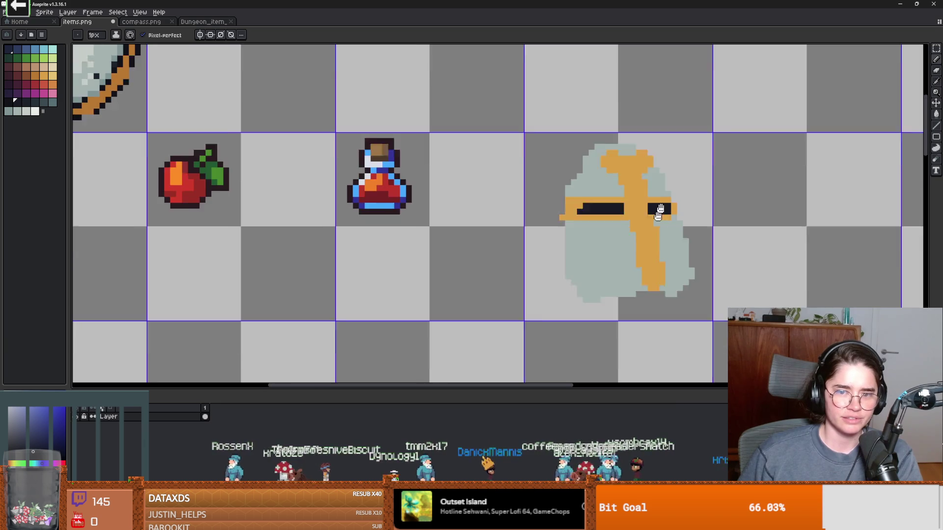
pyautogui.scroll(2, 655, 240)
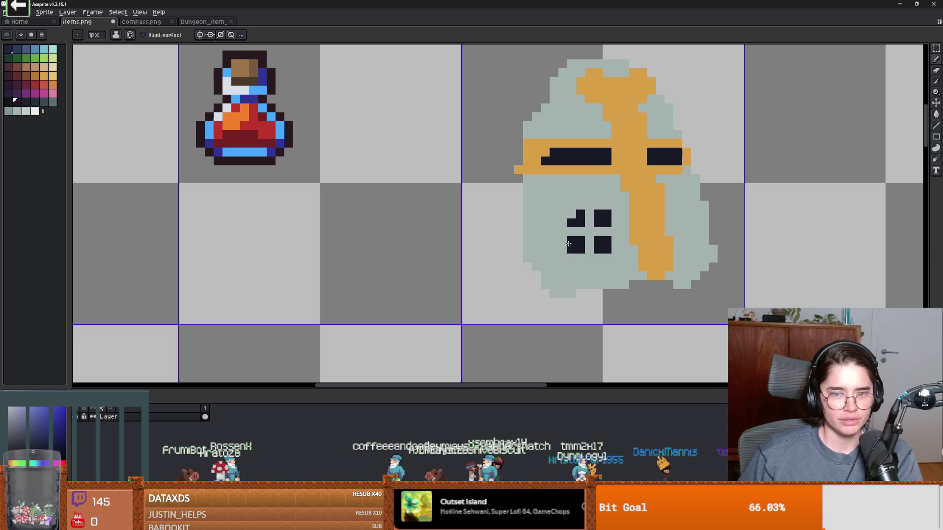
pyautogui.scroll(-2, 569, 217)
pyautogui.scroll(3, 684, 219)
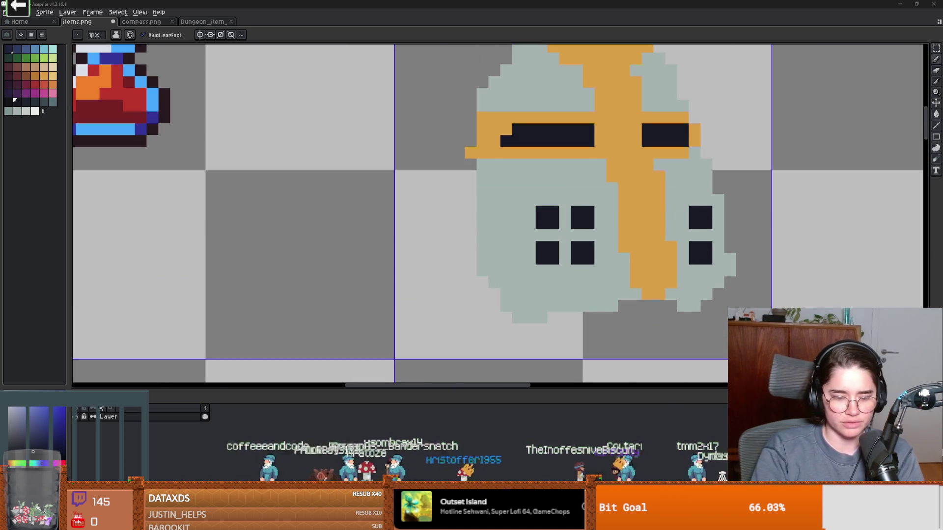
pyautogui.press('super')
pyautogui.press('Escape')
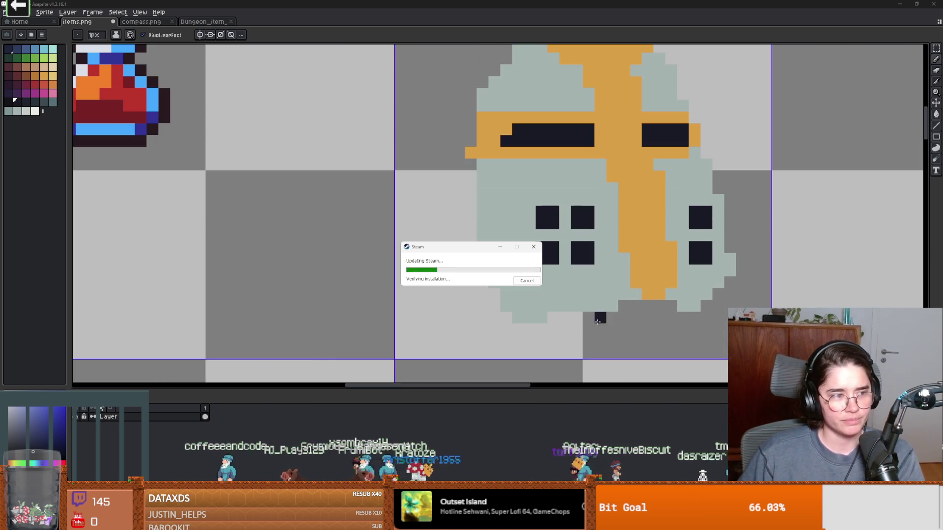
# Zoom around the finished helmet sprite and switch to the eraser while the Steam store opens
pyautogui.click(352, 235)
pyautogui.scroll(1, 443, 268)
pyautogui.scroll(-3, 443, 268)
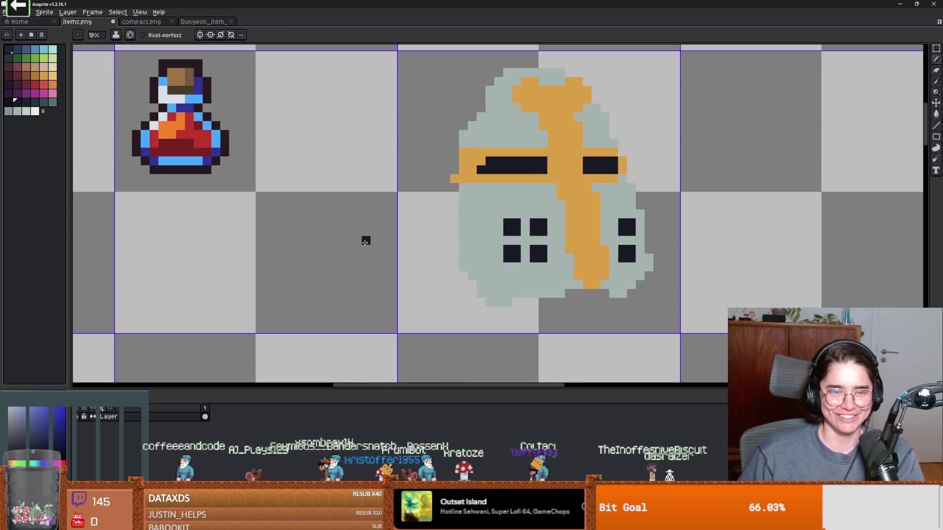
pyautogui.press('e')
pyautogui.scroll(1, 455, 231)
pyautogui.scroll(-1, 717, 278)
pyautogui.hscroll(2, 564, 263)
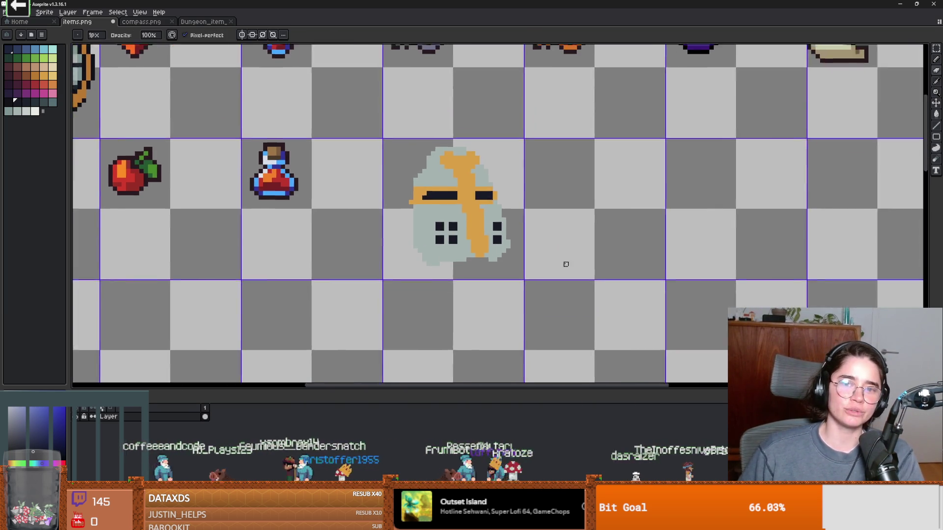
pyautogui.scroll(-2, 646, 259)
pyautogui.scroll(3, 576, 258)
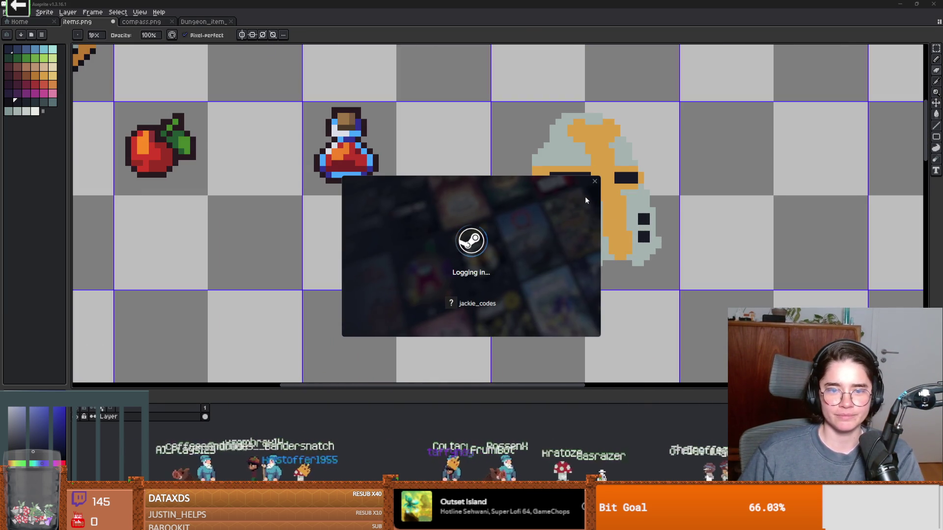
pyautogui.scroll(2, 686, 244)
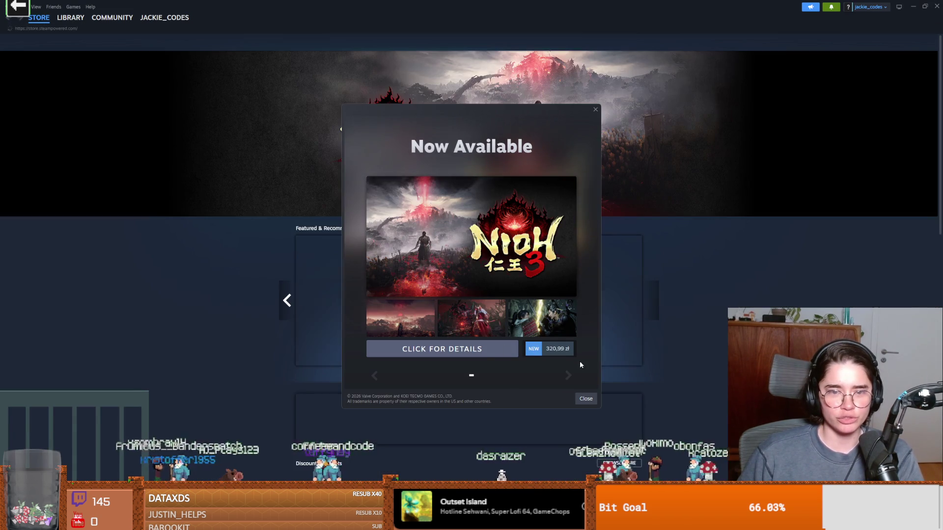
# Dismiss the Nioh 3 promotion pop-up and open the Typing Fest event page
pyautogui.press('Escape')
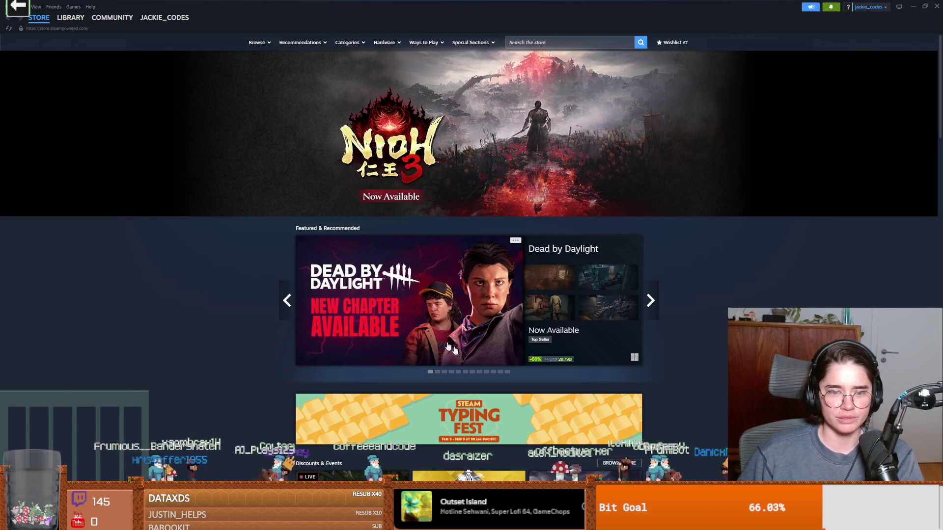
pyautogui.scroll(-3, 448, 346)
pyautogui.click(479, 285)
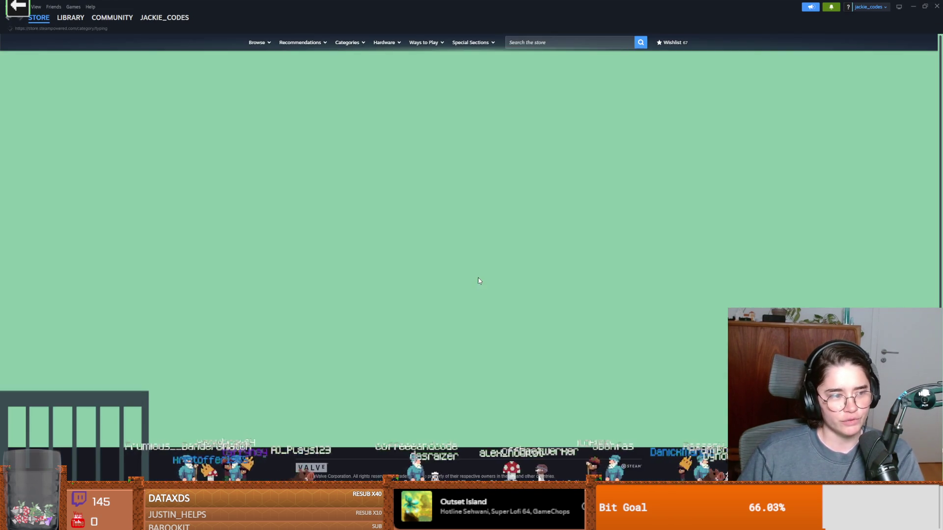
# Scroll past the featured typing games down to the Browse Games list's Show more button
pyautogui.scroll(-10, 479, 282)
pyautogui.scroll(-12, 479, 281)
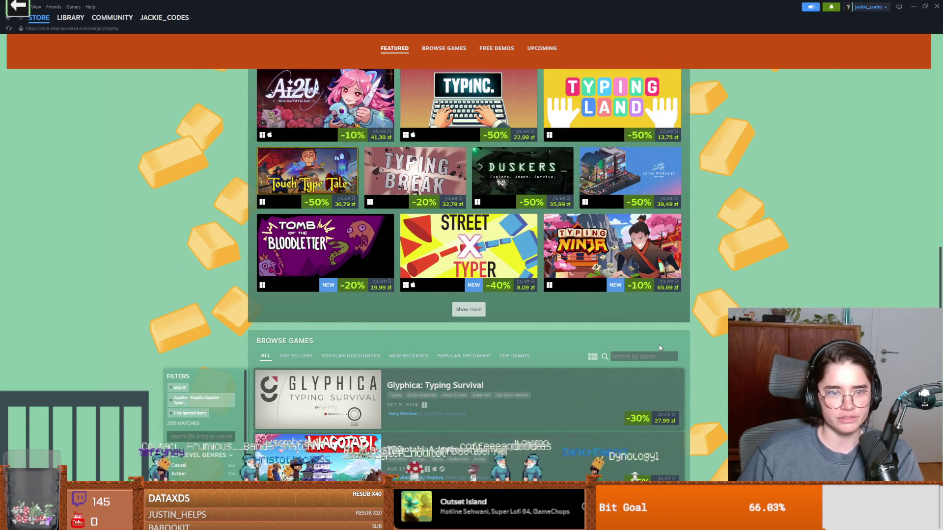
pyautogui.scroll(-15, 660, 347)
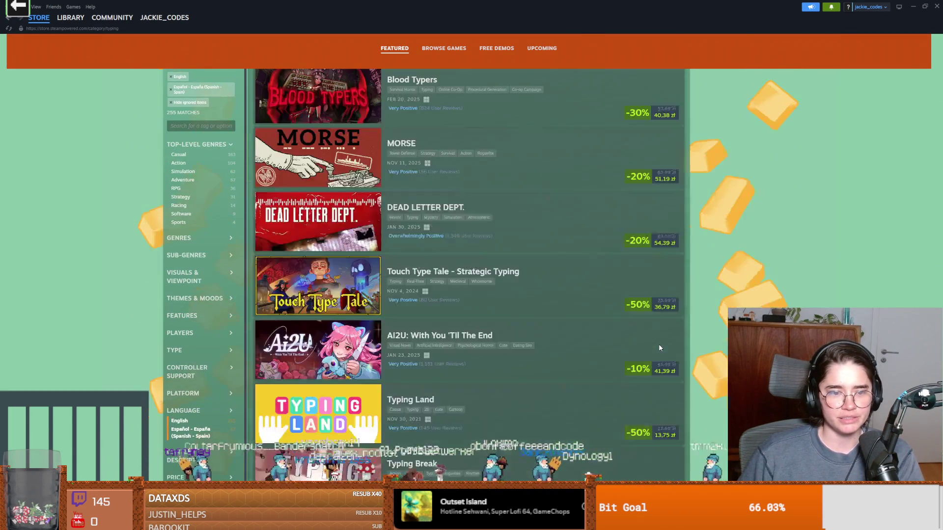
pyautogui.scroll(-2, 659, 347)
pyautogui.scroll(8, 659, 347)
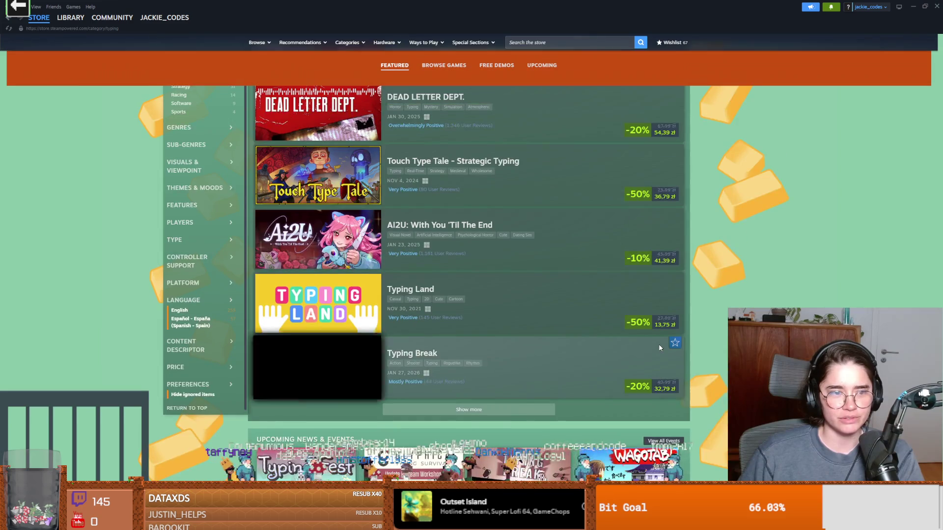
pyautogui.scroll(10, 659, 346)
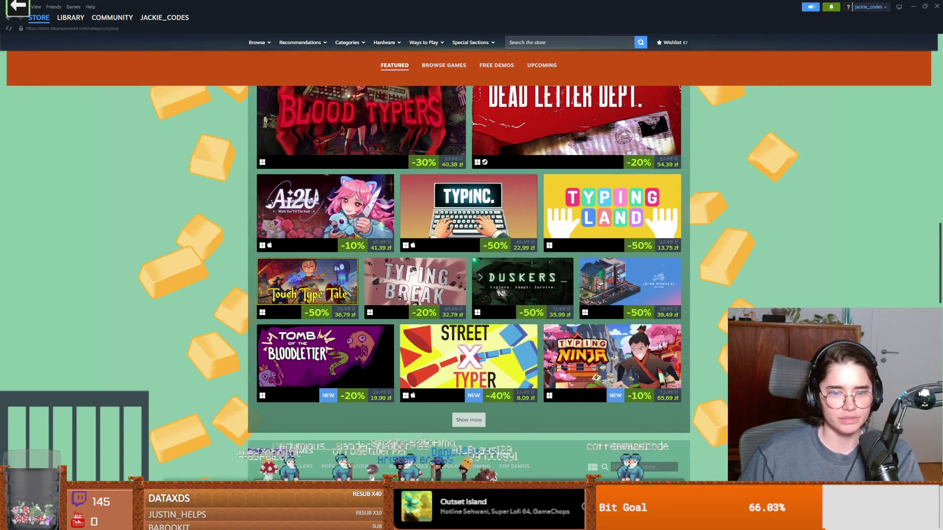
pyautogui.scroll(3, 659, 348)
pyautogui.scroll(-2, 660, 346)
pyautogui.scroll(10, 659, 344)
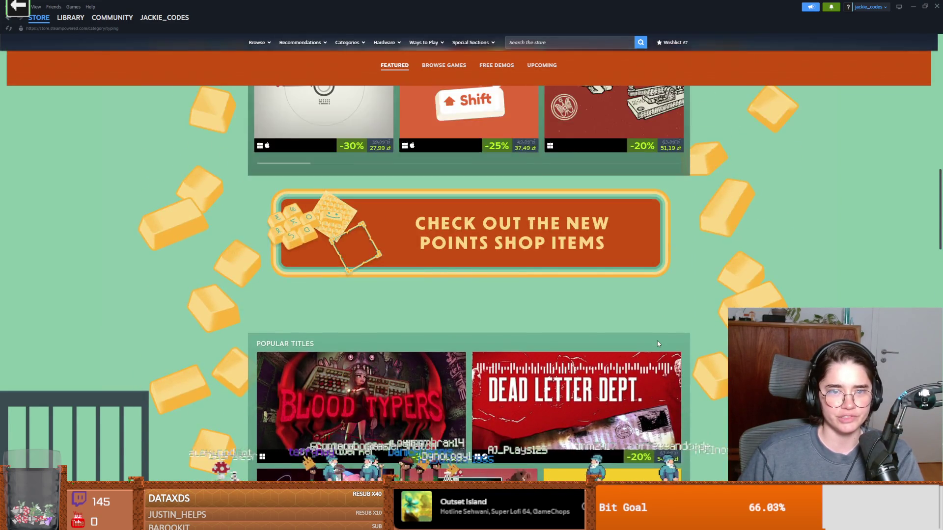
pyautogui.scroll(-10, 658, 342)
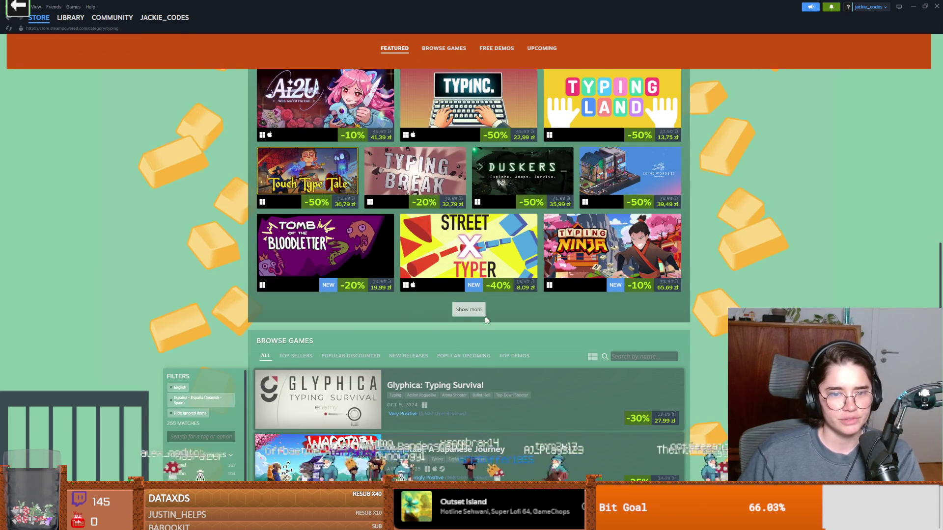
pyautogui.scroll(-5, 481, 317)
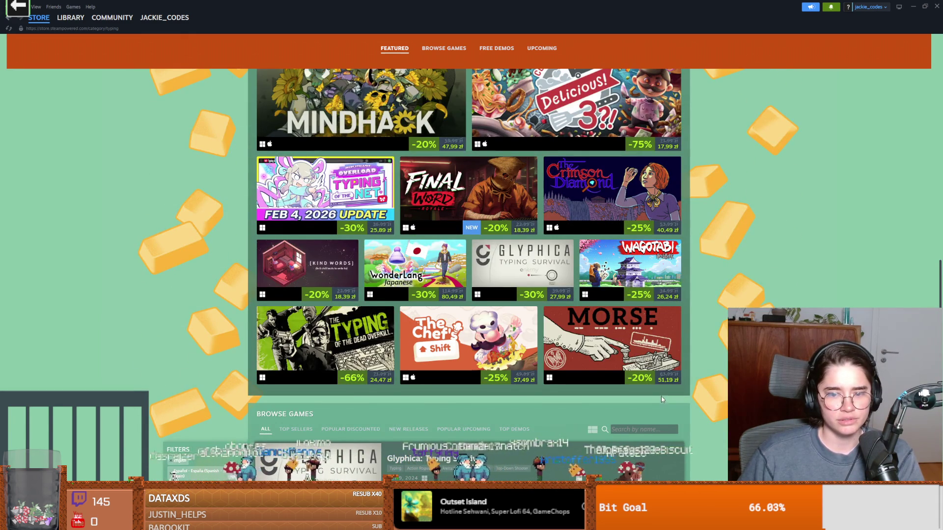
pyautogui.scroll(2, 666, 396)
pyautogui.scroll(3, 666, 396)
pyautogui.scroll(3, 667, 397)
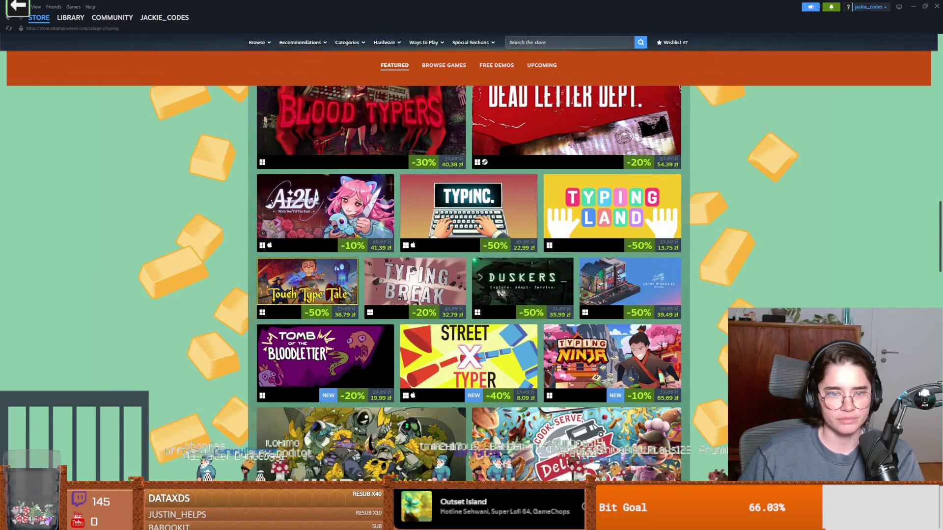
pyautogui.scroll(3, 667, 397)
pyautogui.scroll(-15, 667, 396)
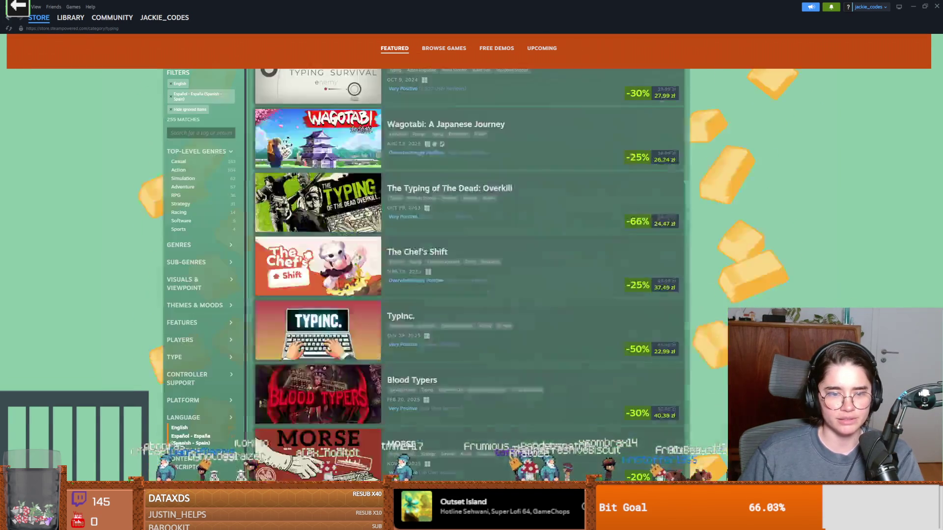
pyautogui.scroll(4, 503, 301)
pyautogui.scroll(-10, 503, 300)
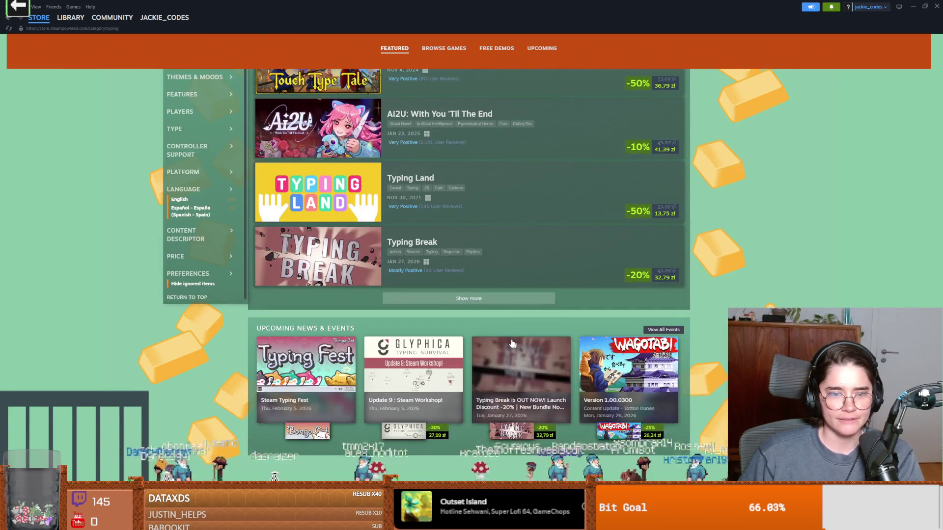
# Load three more batches of typing games with Show more and scroll through them
pyautogui.click(503, 300)
pyautogui.scroll(-4, 503, 300)
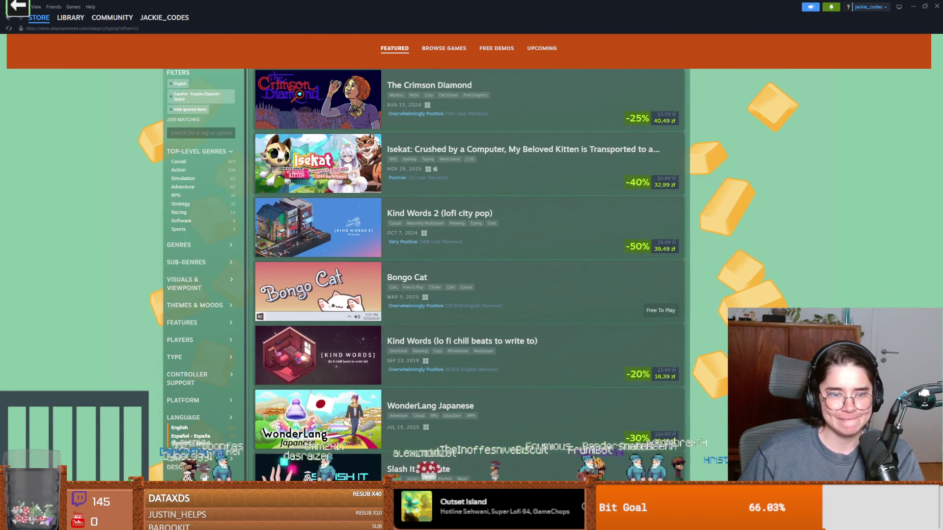
pyautogui.scroll(-4, 502, 301)
pyautogui.scroll(-4, 502, 301)
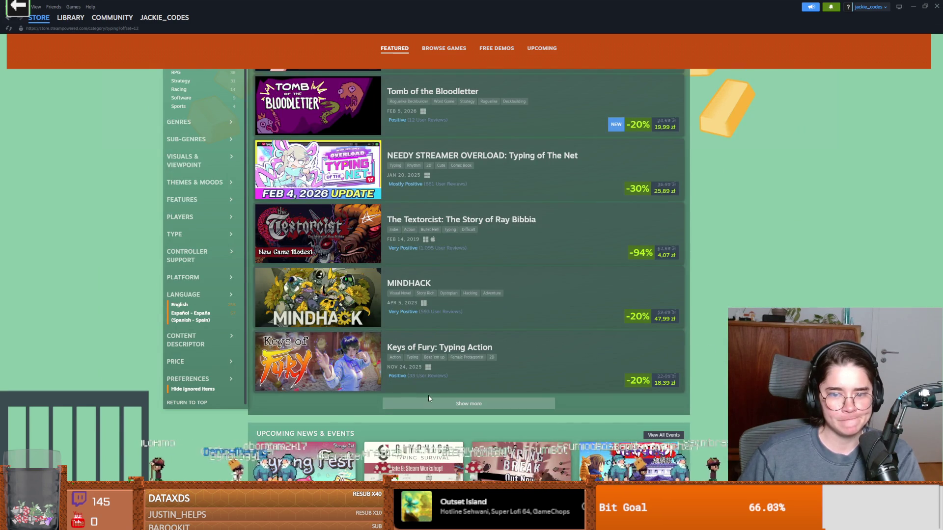
pyautogui.click(507, 396)
pyautogui.moveTo(481, 365)
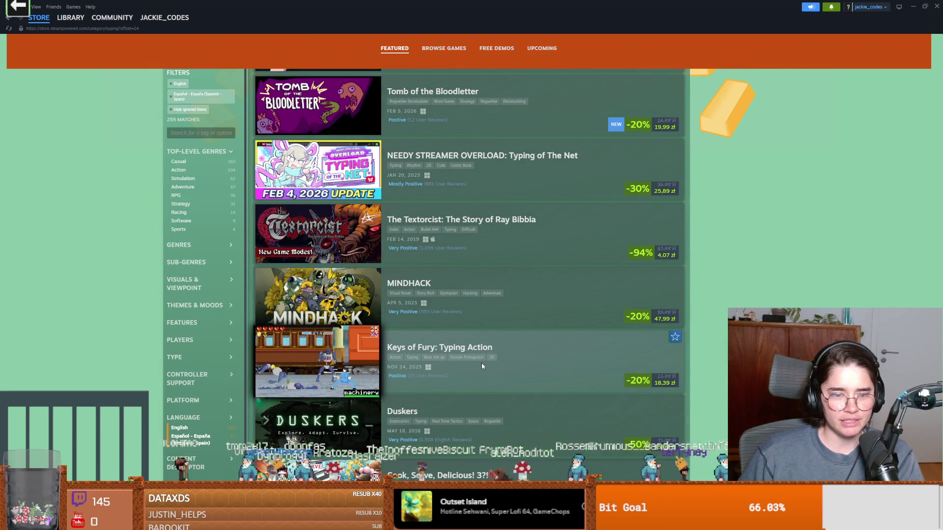
pyautogui.scroll(-7, 481, 366)
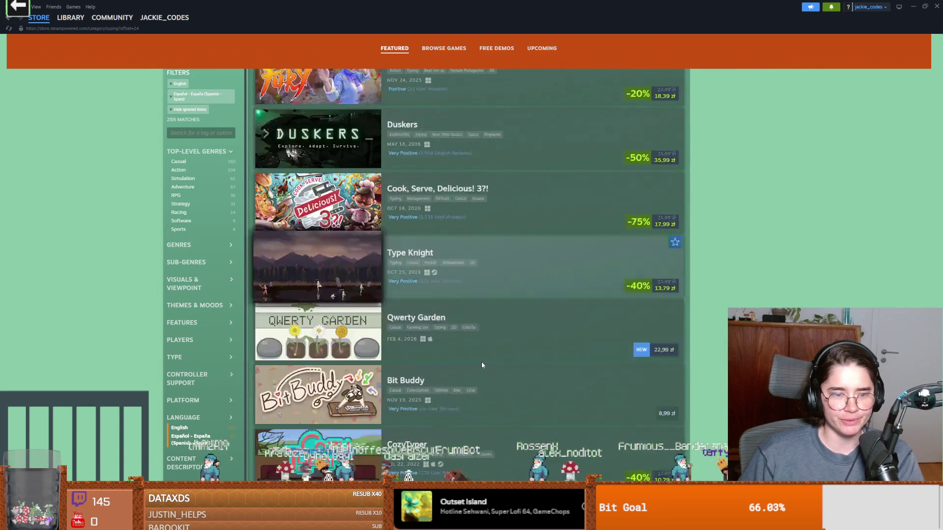
pyautogui.scroll(-10, 481, 365)
pyautogui.scroll(3, 481, 361)
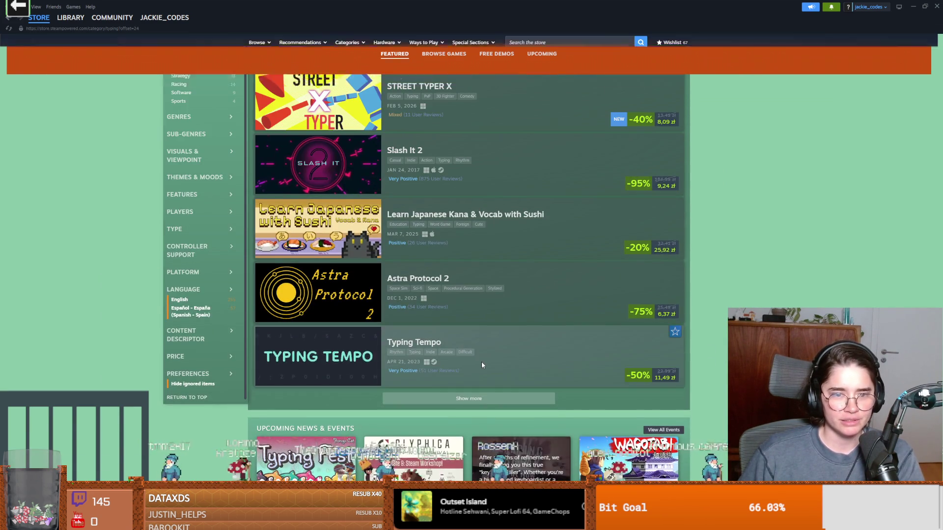
pyautogui.click(492, 399)
pyautogui.scroll(15, 496, 396)
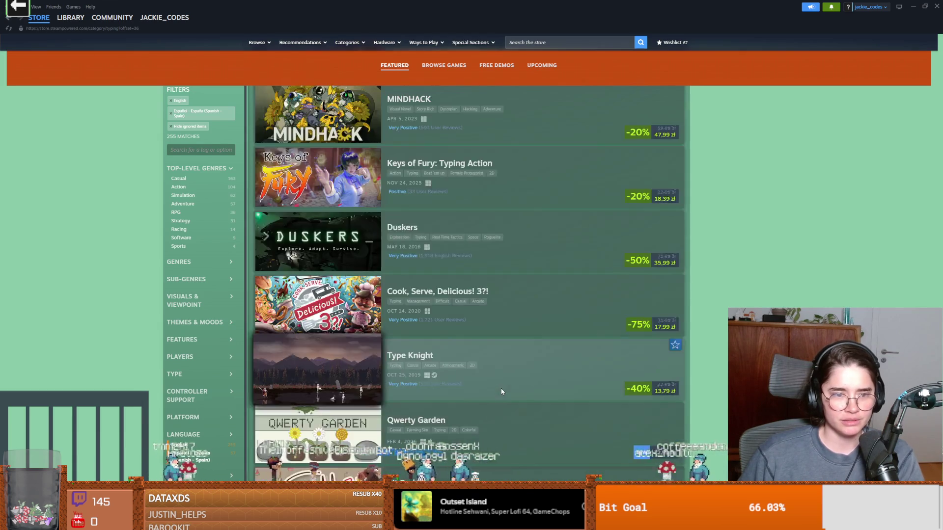
pyautogui.scroll(15, 502, 390)
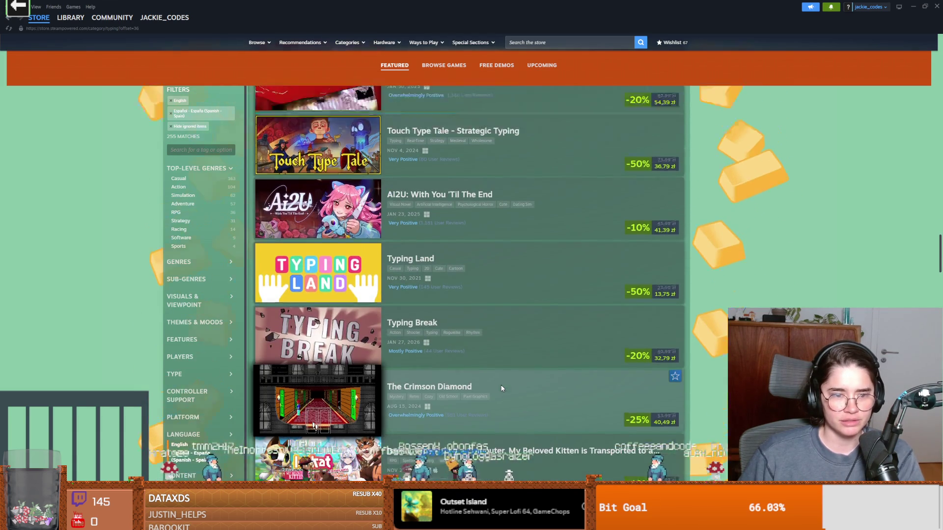
pyautogui.scroll(2, 501, 388)
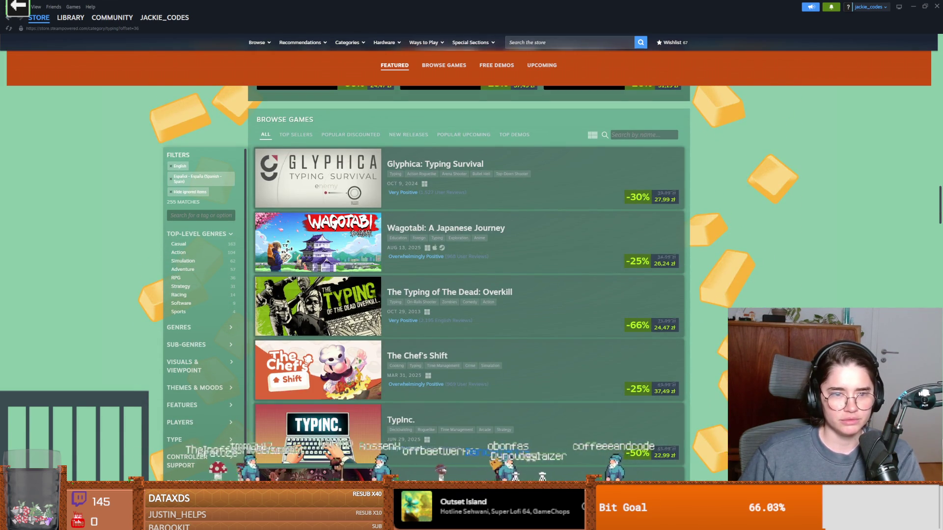
pyautogui.scroll(-8, 501, 388)
pyautogui.scroll(-20, 501, 388)
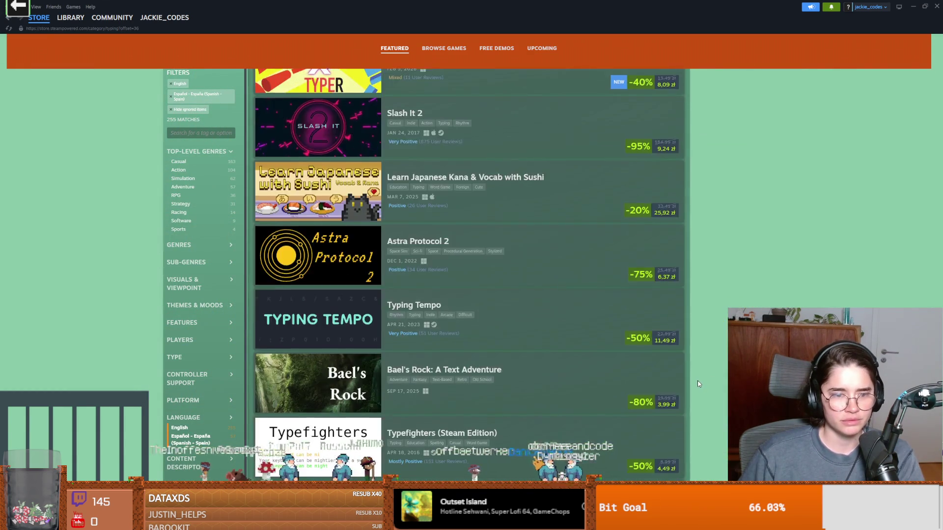
pyautogui.scroll(-12, 699, 384)
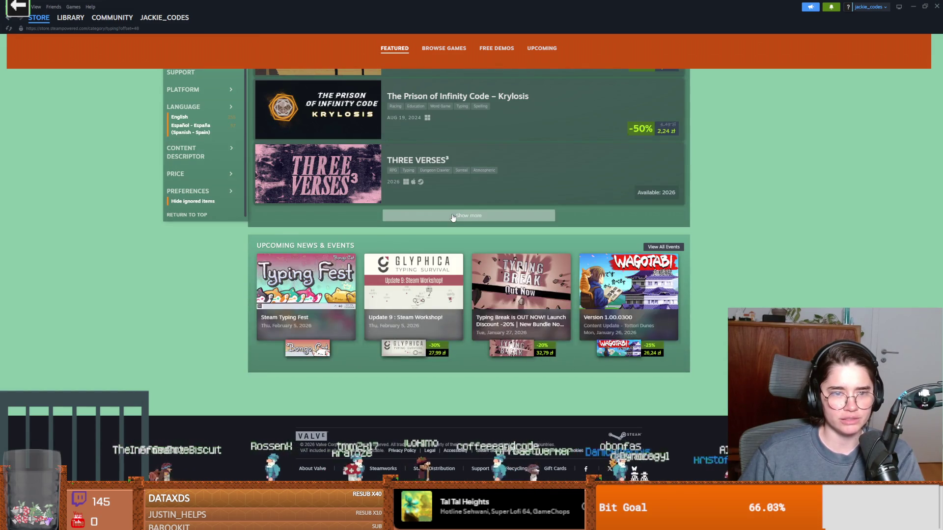
# Load three further batches, reaching titles like Idle Crops and Camelot 10000CE
pyautogui.click(467, 212)
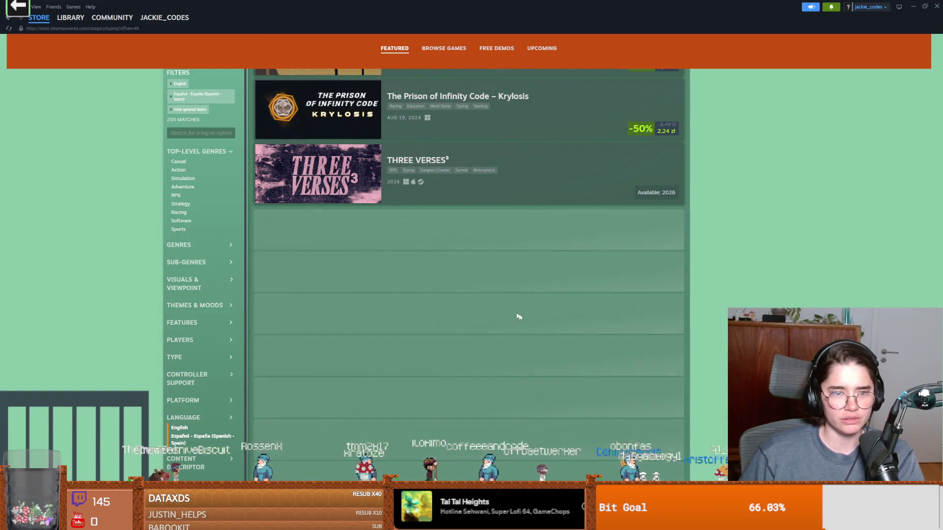
pyautogui.scroll(-7, 543, 315)
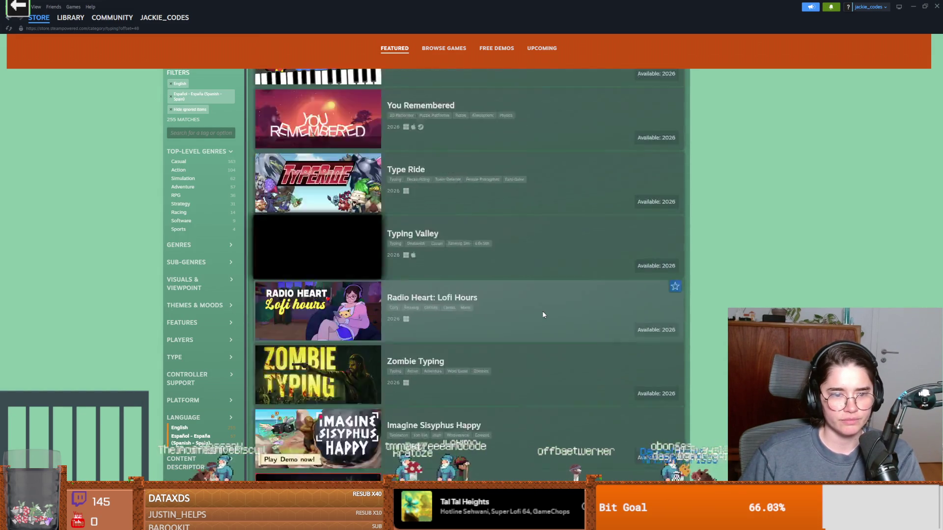
pyautogui.scroll(-6, 543, 315)
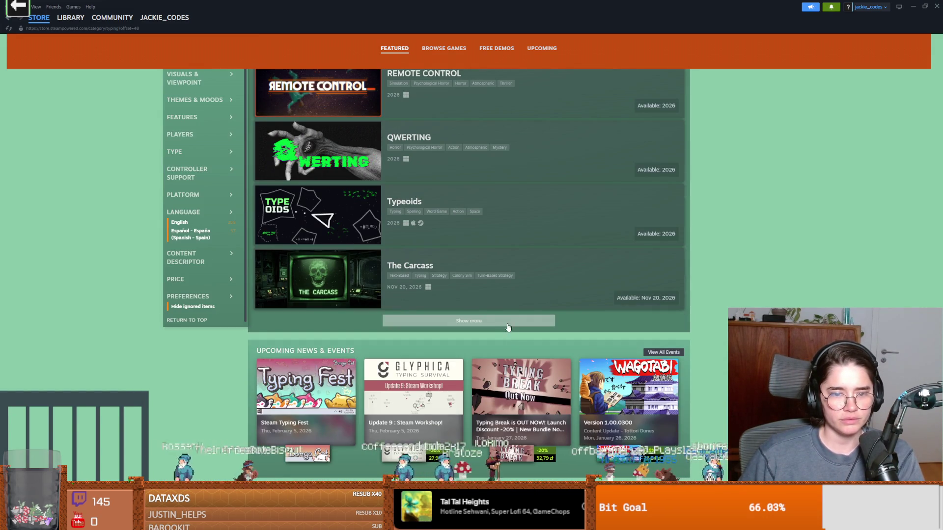
pyautogui.click(536, 327)
pyautogui.scroll(-5, 537, 320)
pyautogui.scroll(4, 537, 321)
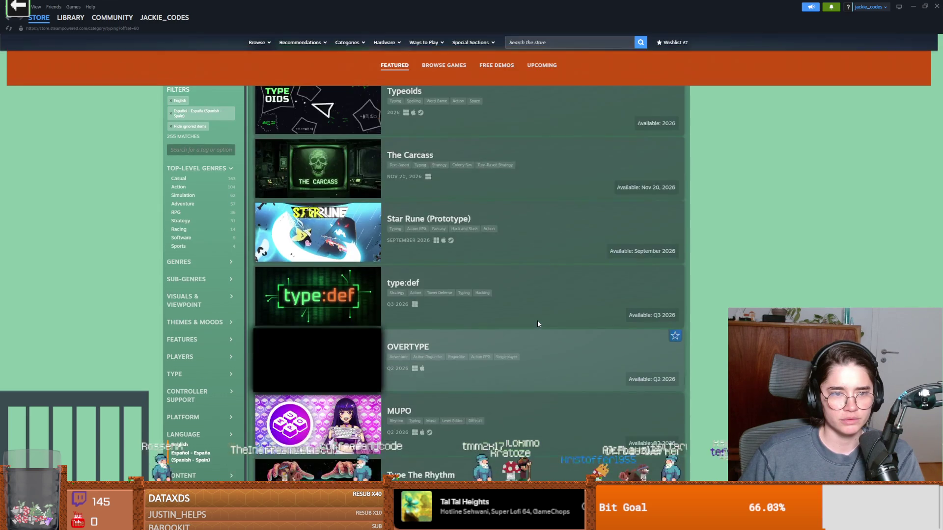
pyautogui.scroll(-5, 537, 322)
pyautogui.scroll(-5, 537, 324)
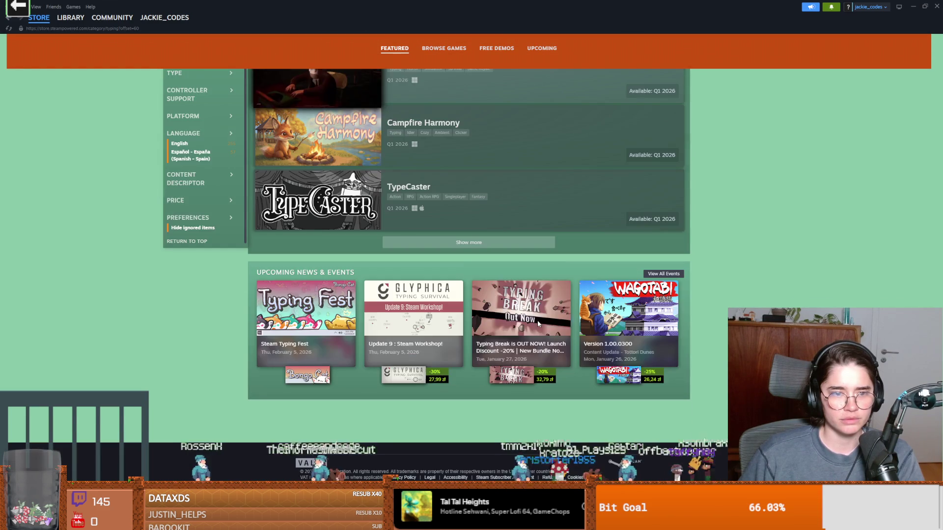
pyautogui.click(462, 245)
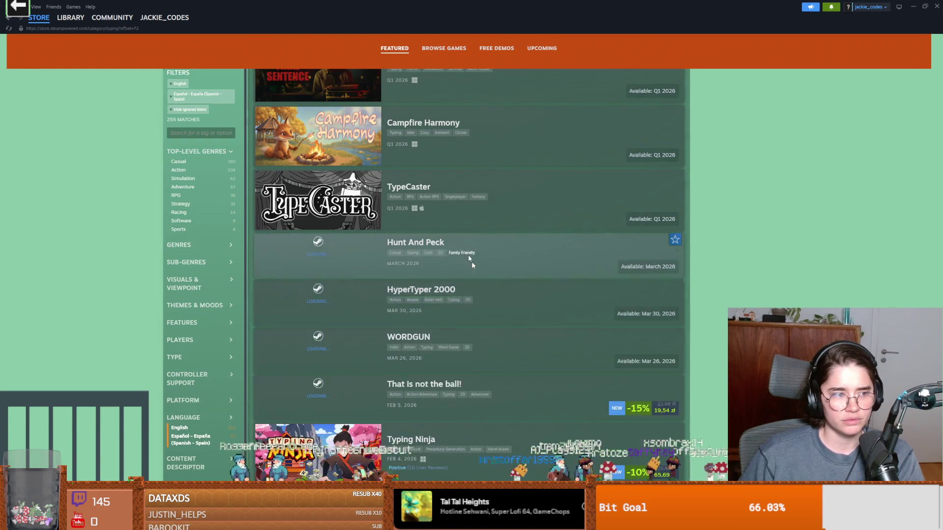
pyautogui.scroll(-12, 532, 320)
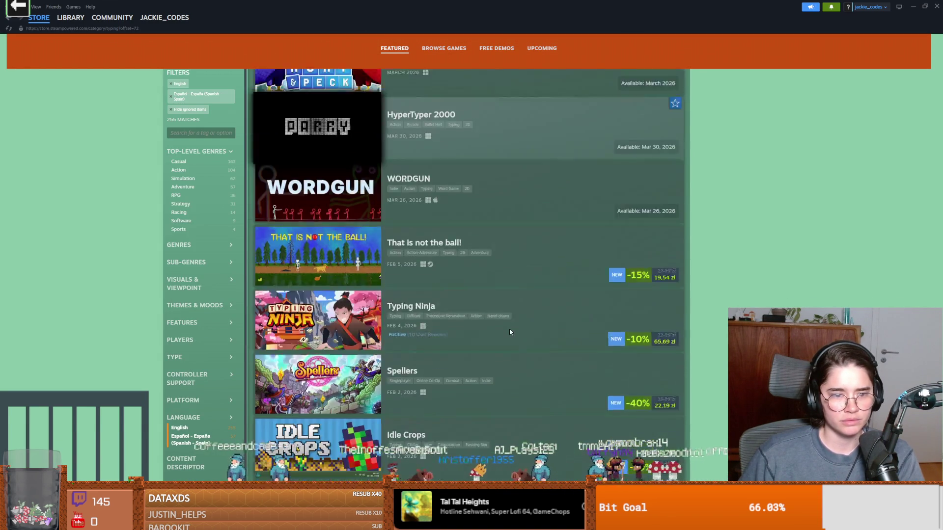
pyautogui.scroll(4, 510, 331)
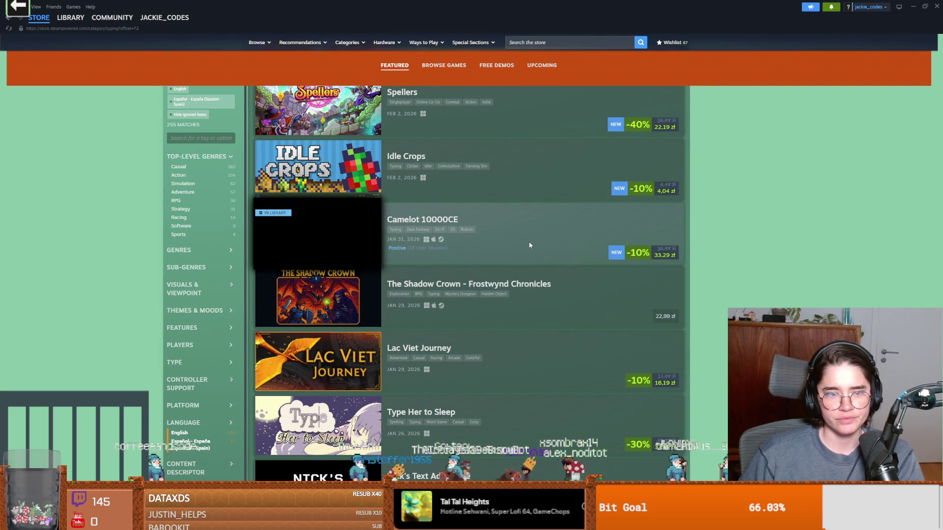
# Open the Camelot 10000CE store page and briefly view its trailer fullscreen
pyautogui.click(350, 251)
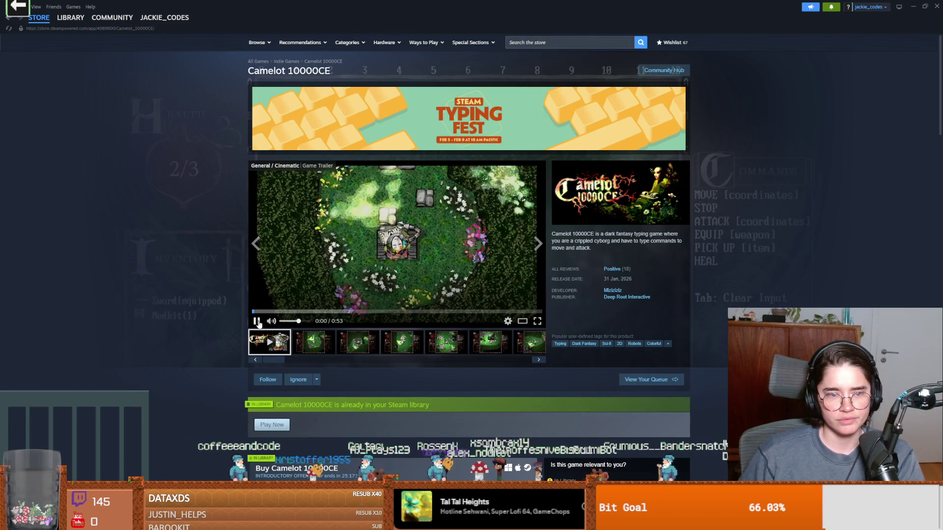
pyautogui.click(506, 269)
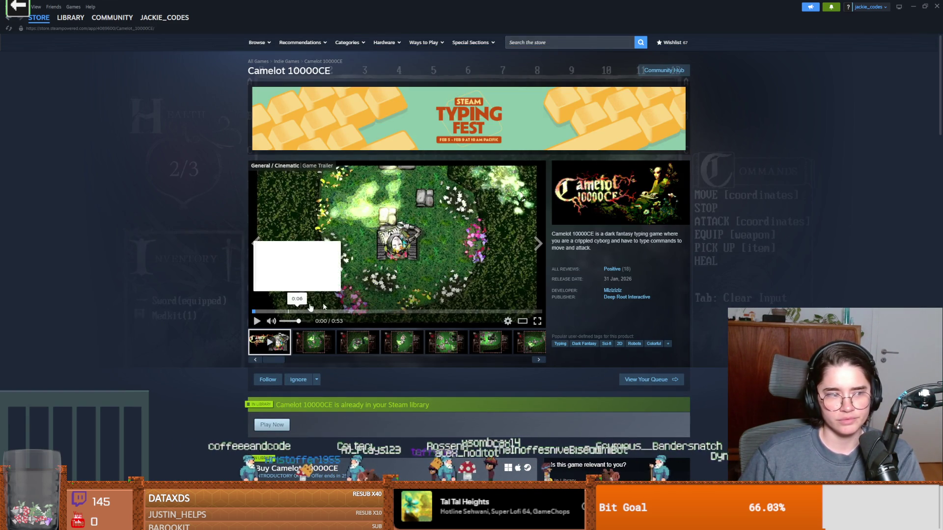
pyautogui.click(536, 321)
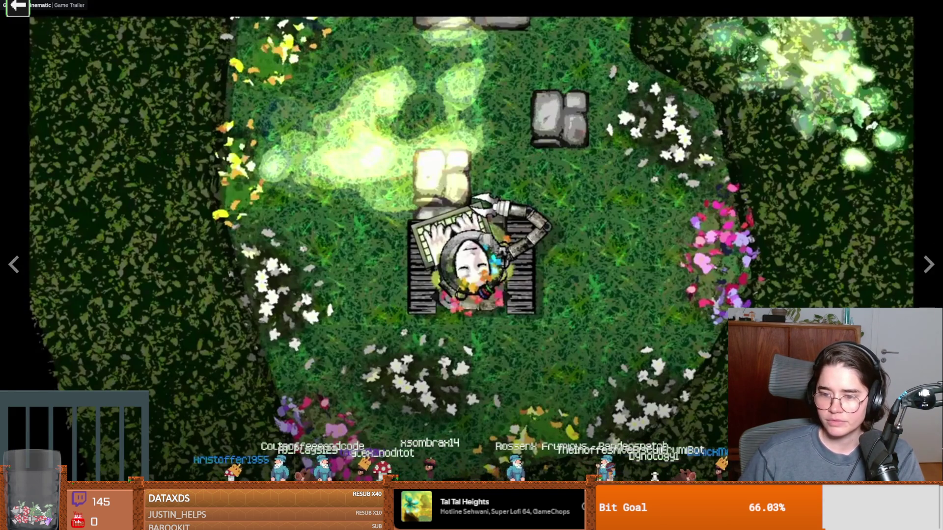
pyautogui.press('Escape')
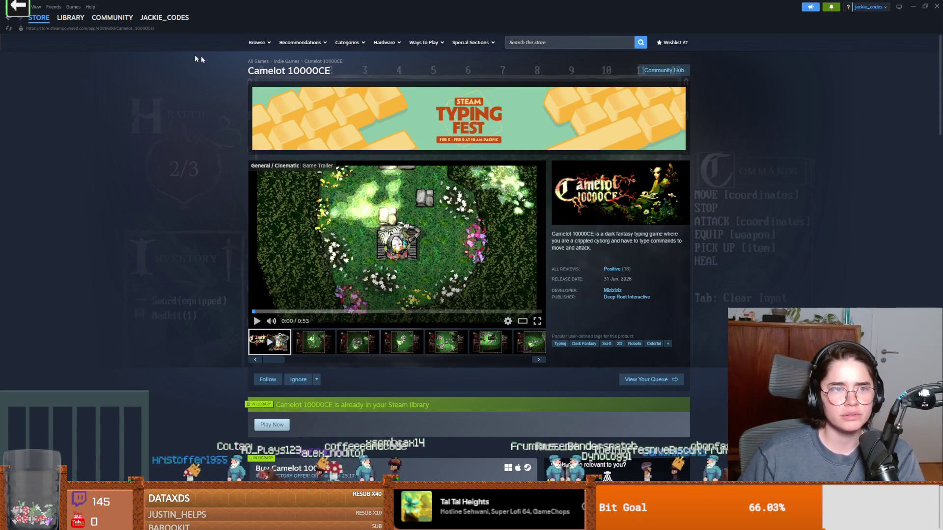
# Copy the store page link, then watch the trailer fullscreen and exit back to the page
pyautogui.click(88, 28)
pyautogui.doubleClick(461, 281)
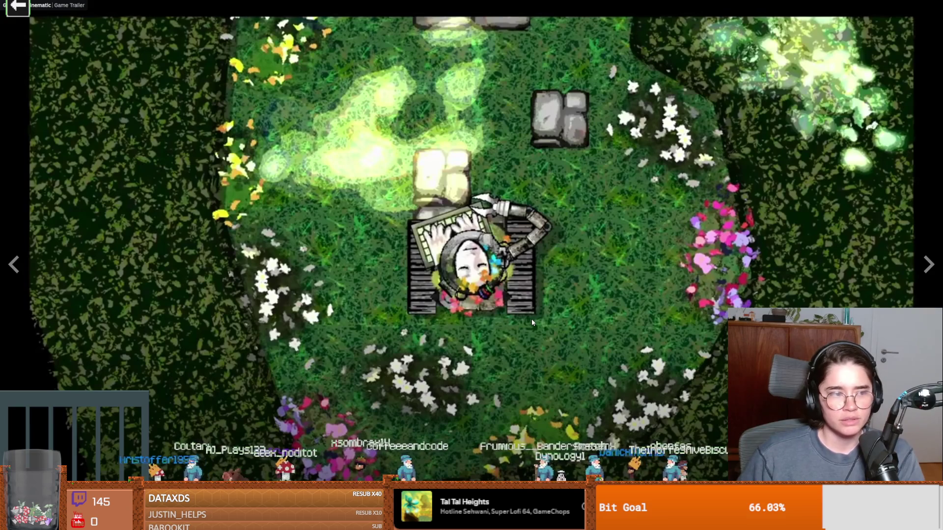
pyautogui.click(124, 333)
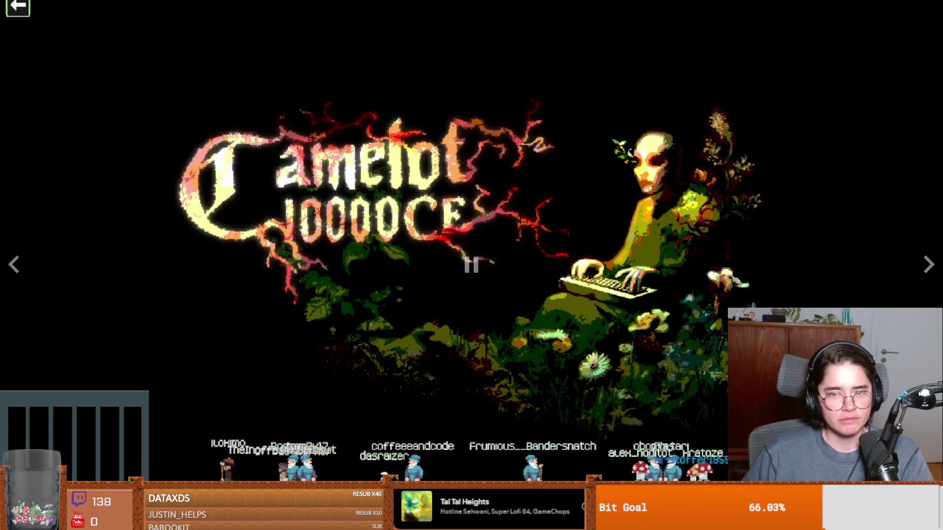
pyautogui.press('Escape')
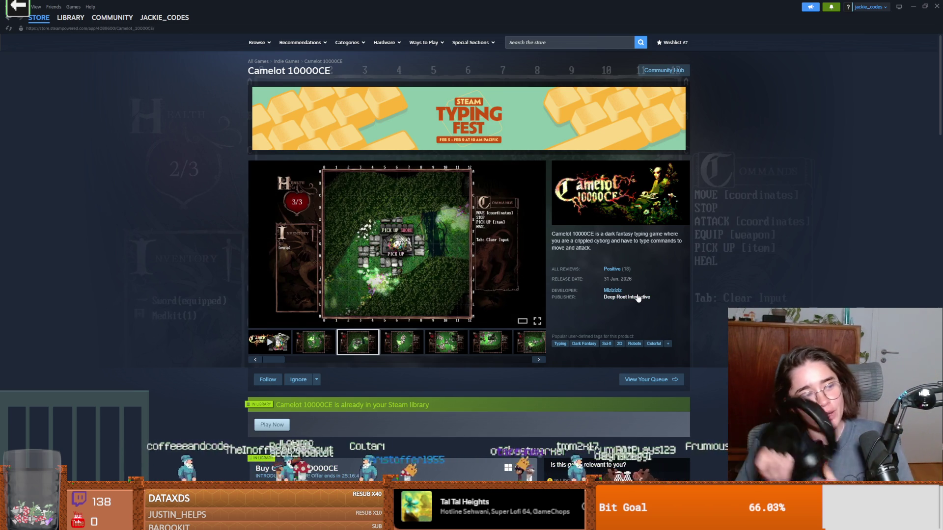
pyautogui.click(613, 291)
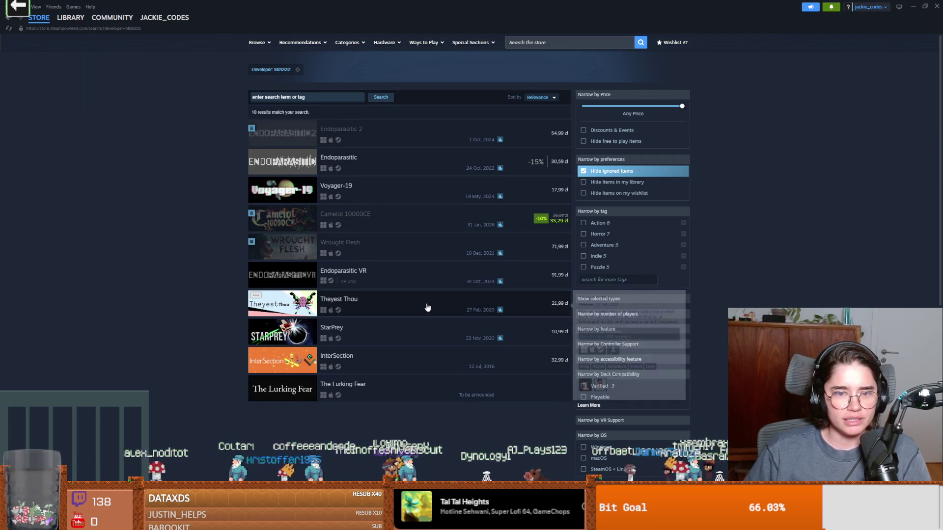
pyautogui.moveTo(493, 148)
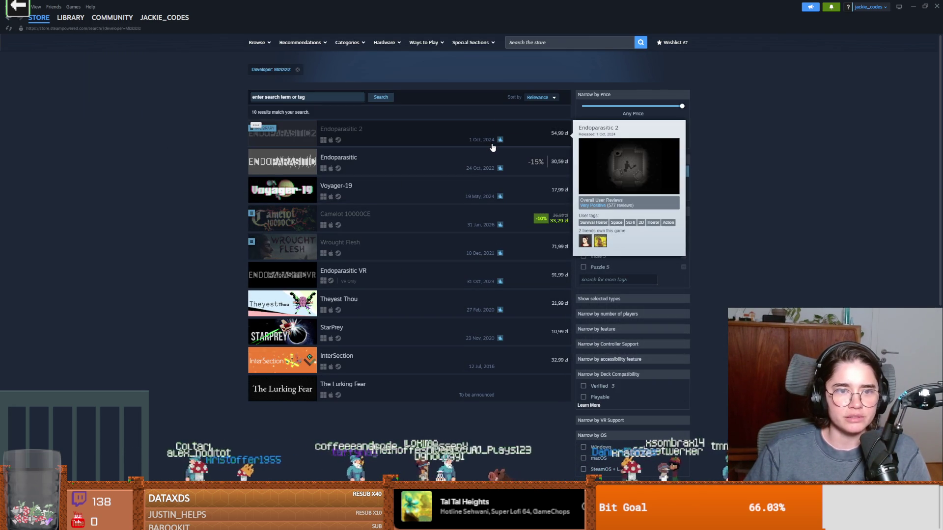
pyautogui.moveTo(490, 227)
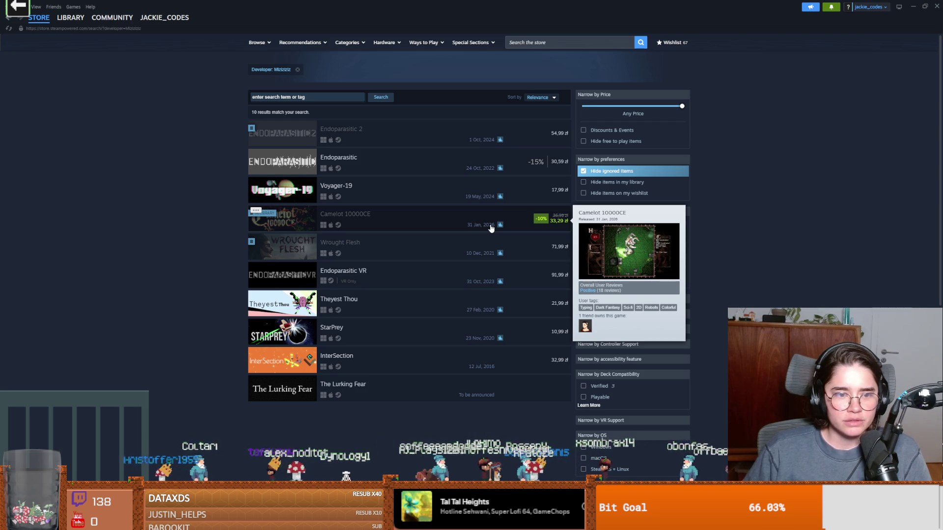
pyautogui.moveTo(491, 201)
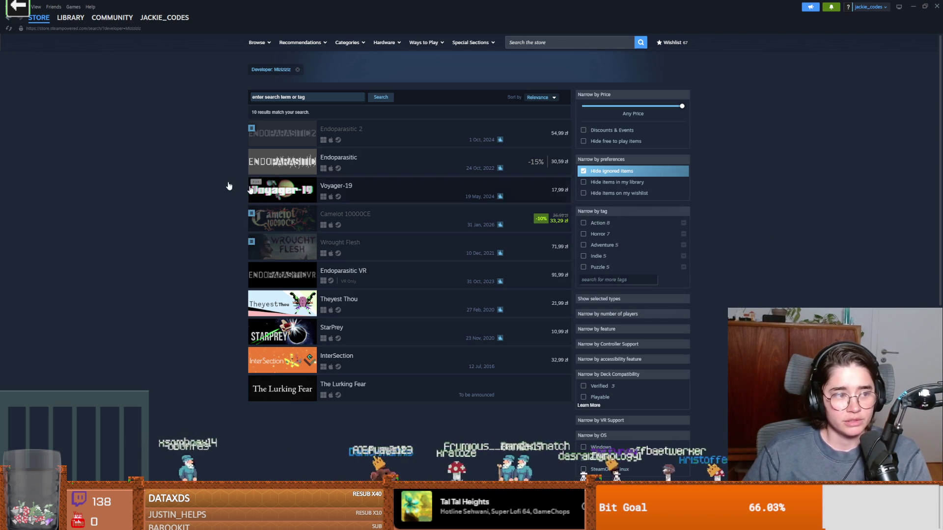
# Pan and zoom over the helmet sprite in Aseprite, then return to Steam's developer search results
pyautogui.hotkey('alt', 'Tab')
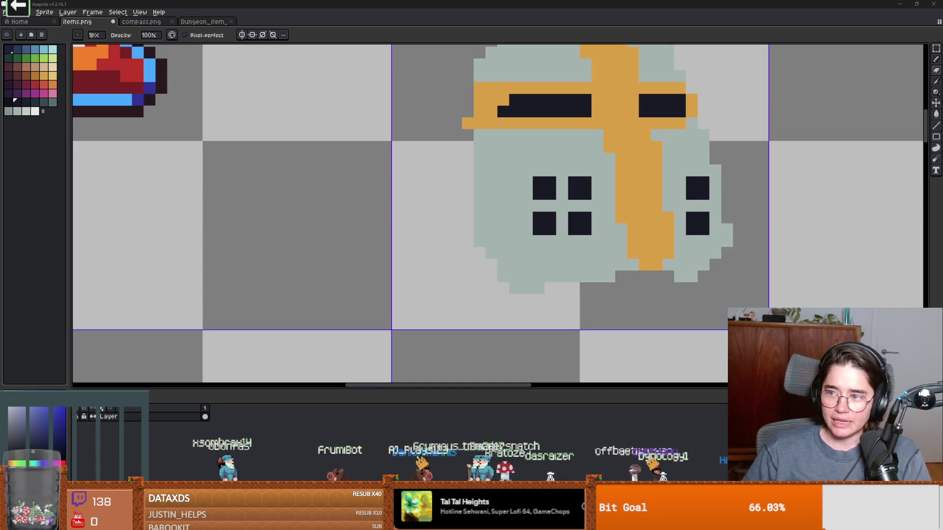
pyautogui.moveTo(653, 294)
pyautogui.mouseDown()
pyautogui.moveTo(505, 229)
pyautogui.moveTo(562, 272)
pyautogui.mouseUp()
pyautogui.scroll(-4, 602, 284)
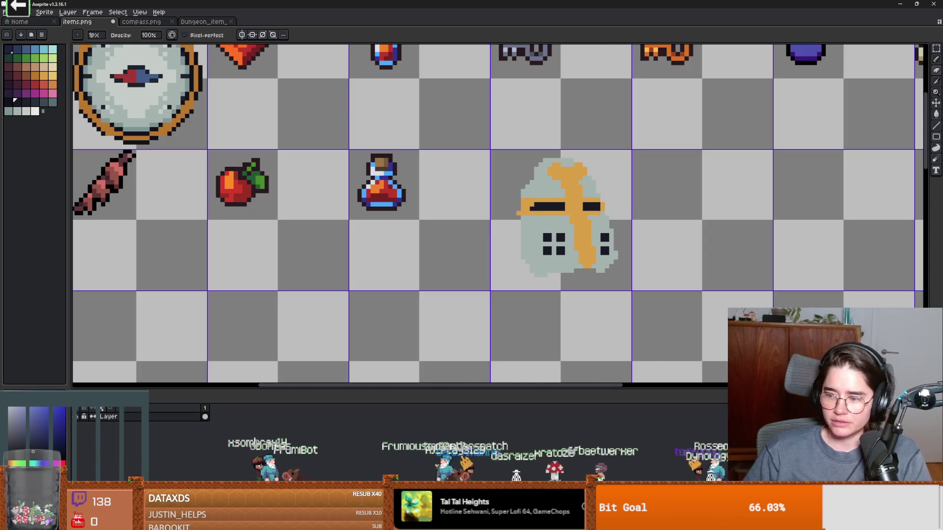
pyautogui.scroll(3, 621, 310)
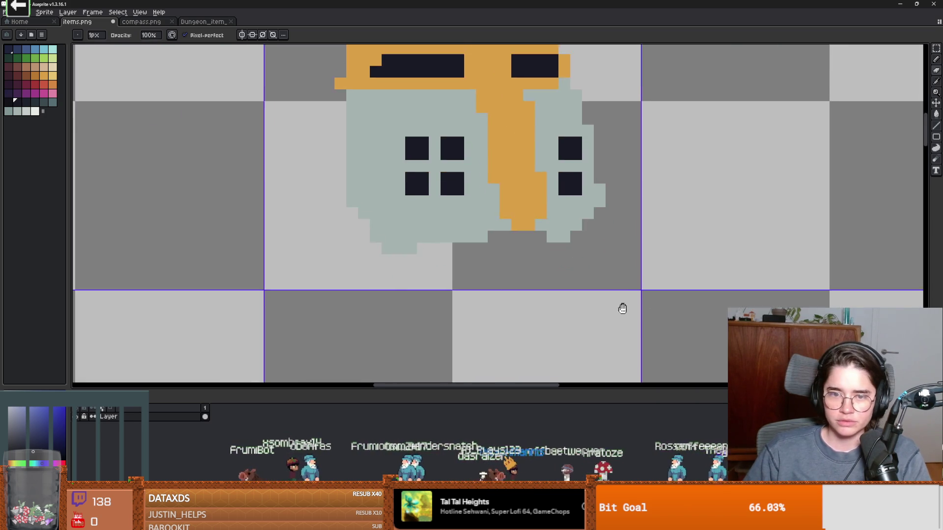
pyautogui.press('i')
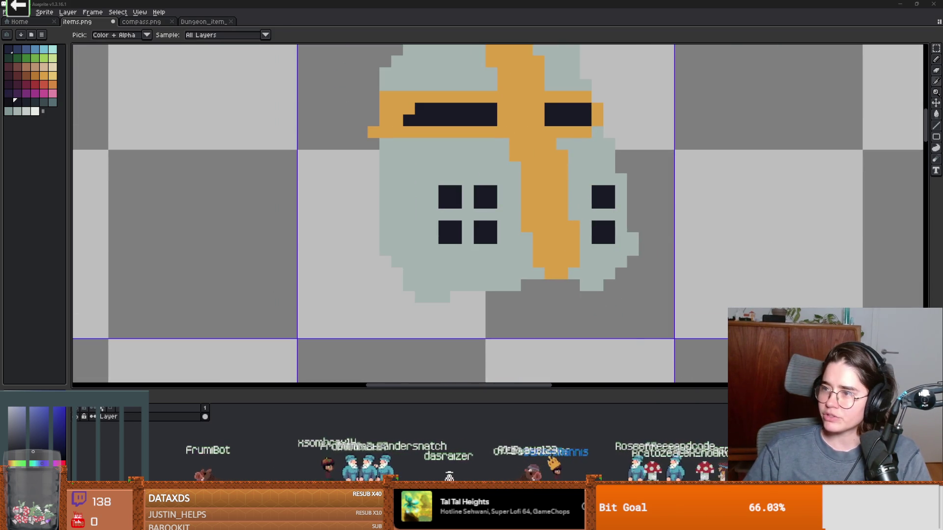
pyautogui.hotkey('alt', 'Tab')
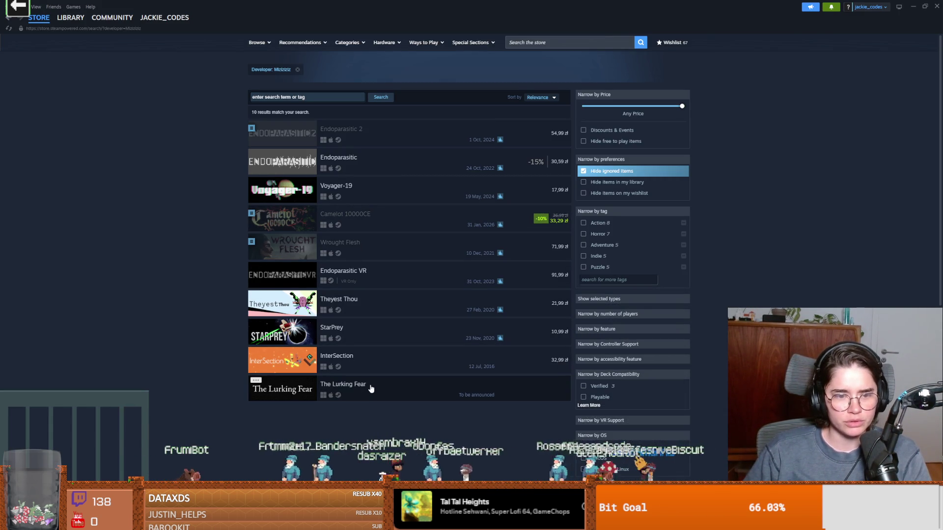
# Open The Lurking Fear's store page, enlarge the main screenshot, then browse screenshots two through five
pyautogui.click(407, 393)
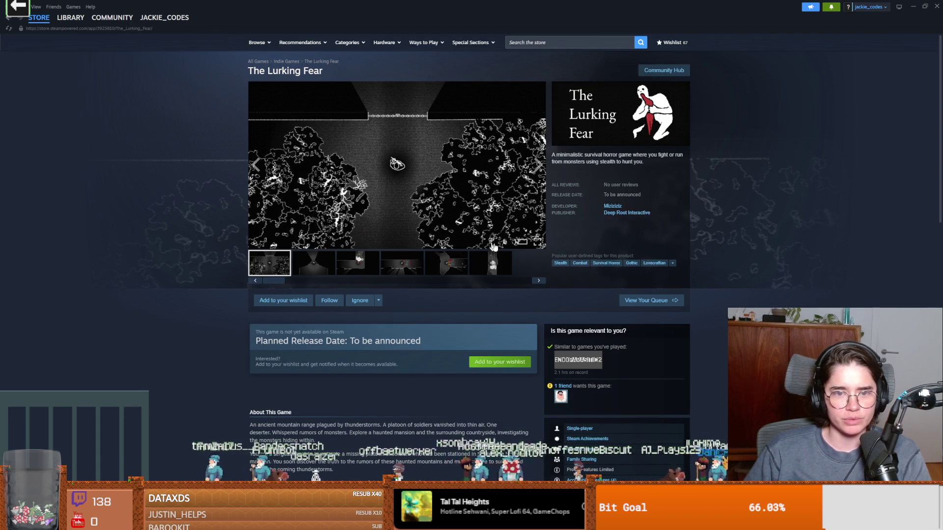
pyautogui.click(493, 247)
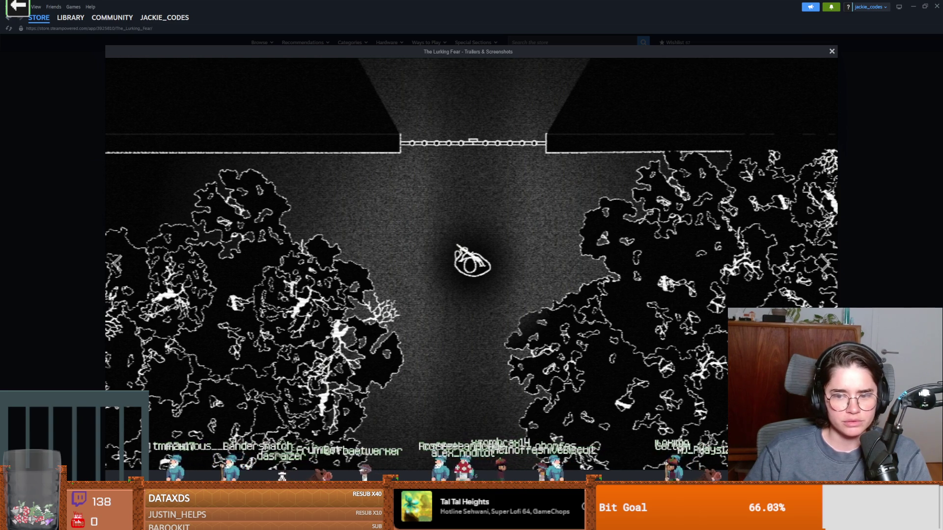
pyautogui.press('Escape')
pyautogui.click(305, 265)
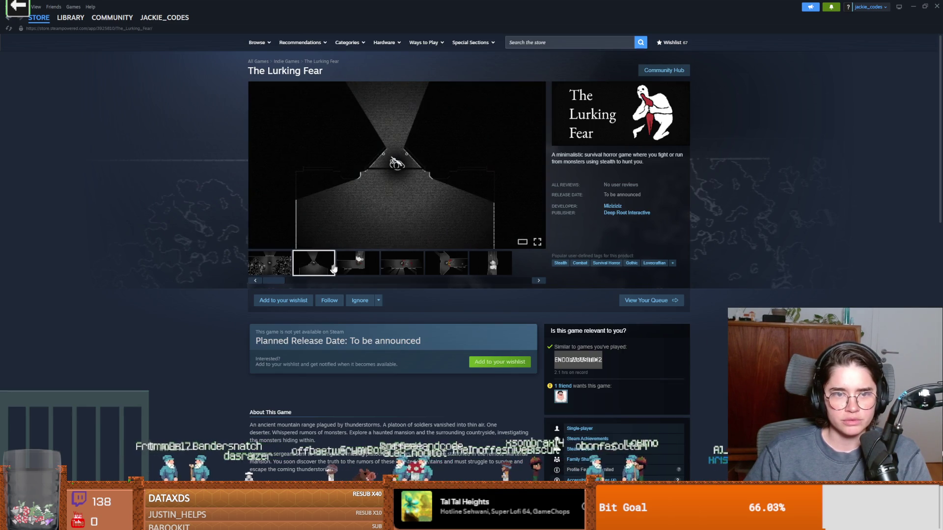
pyautogui.click(350, 264)
pyautogui.click(391, 269)
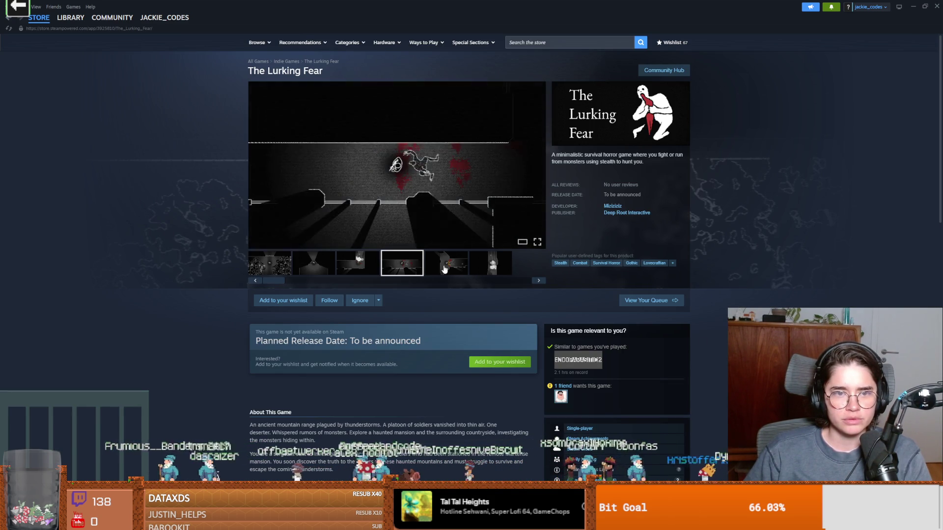
pyautogui.click(444, 272)
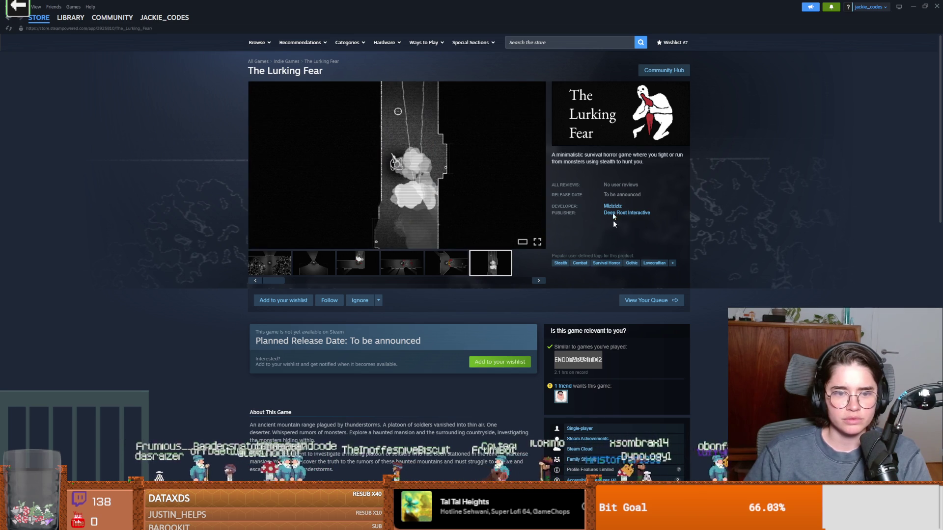
# Back on the helmet sprite, pencil a light pixel near the helmet's bottom to grey
pyautogui.hotkey('alt', 'Tab')
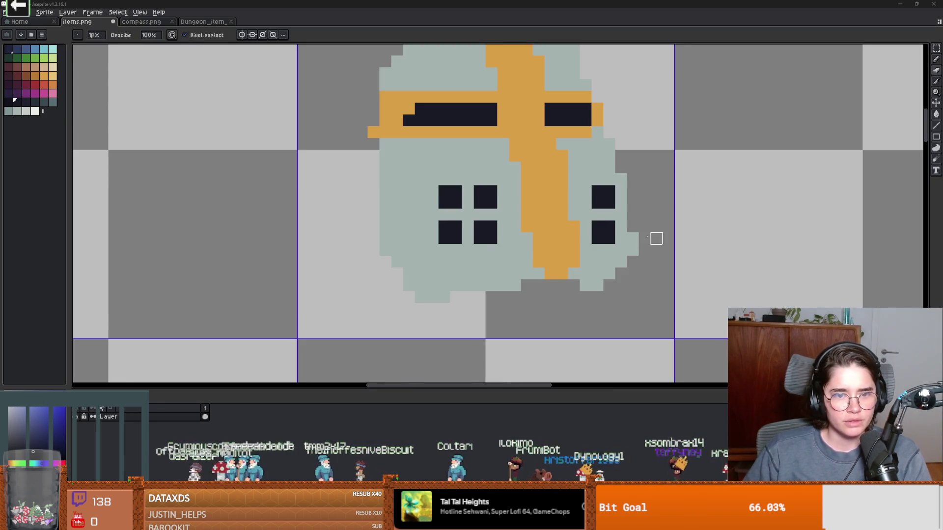
pyautogui.scroll(-2, 524, 249)
pyautogui.scroll(4, 540, 290)
pyautogui.press('i')
pyautogui.press('b')
pyautogui.click(596, 289)
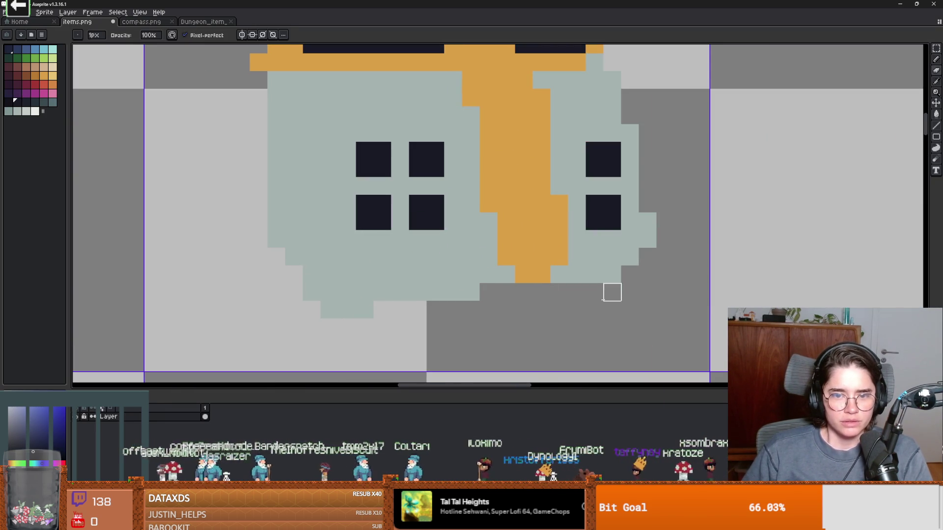
pyautogui.scroll(-1, 610, 290)
pyautogui.scroll(1, 677, 248)
pyautogui.scroll(-3, 677, 283)
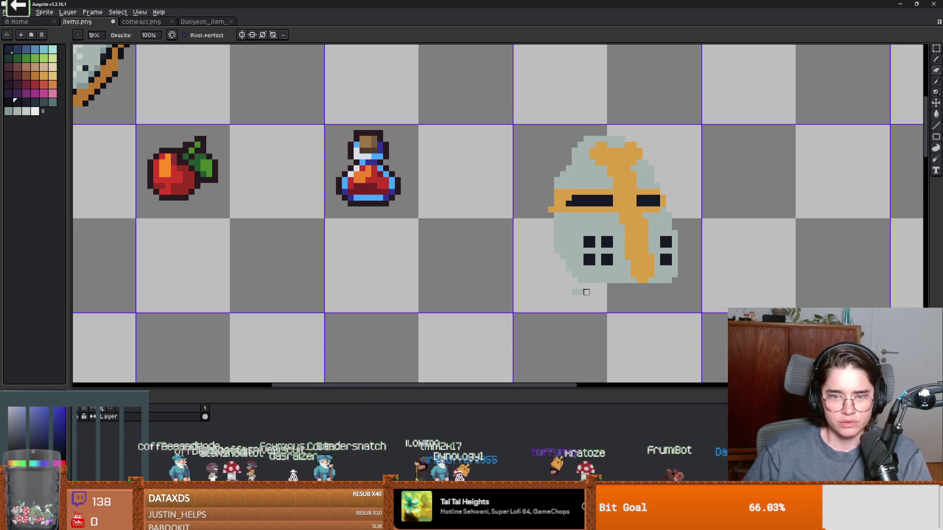
pyautogui.scroll(3, 586, 292)
pyautogui.scroll(-1, 559, 295)
# Sample the helmet's orange colour with the eyedropper, then switch to the eraser
pyautogui.press('e')
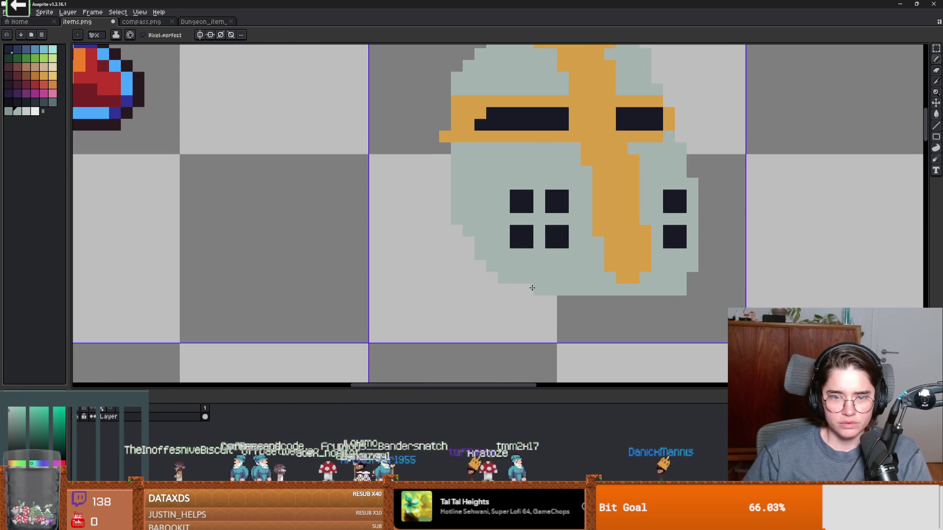
pyautogui.scroll(-3, 531, 288)
pyautogui.scroll(2, 605, 283)
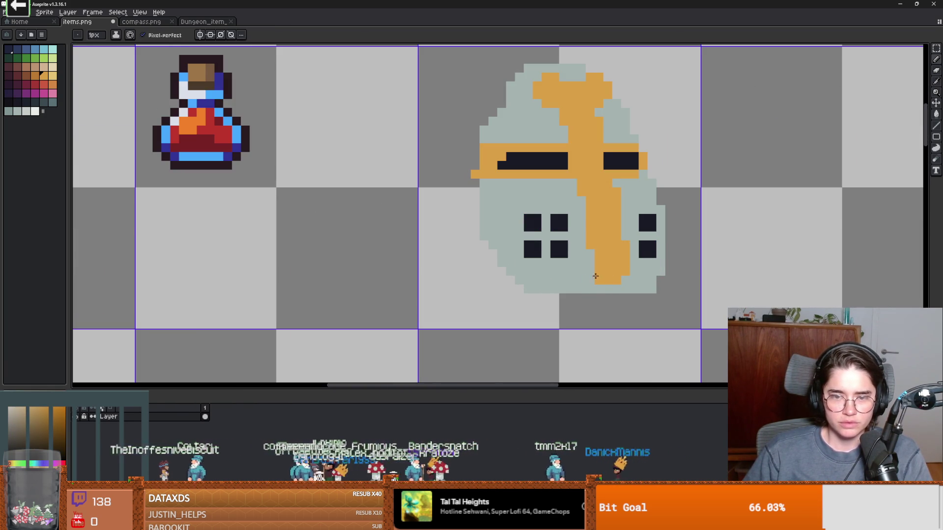
pyautogui.press('b')
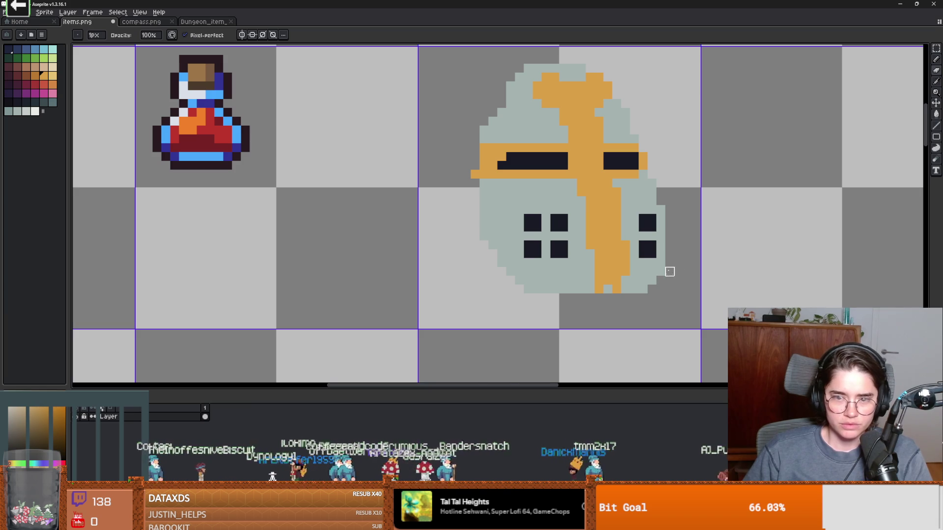
pyautogui.scroll(-2, 633, 230)
pyautogui.scroll(2, 638, 294)
pyautogui.scroll(-1, 550, 173)
pyautogui.press('e')
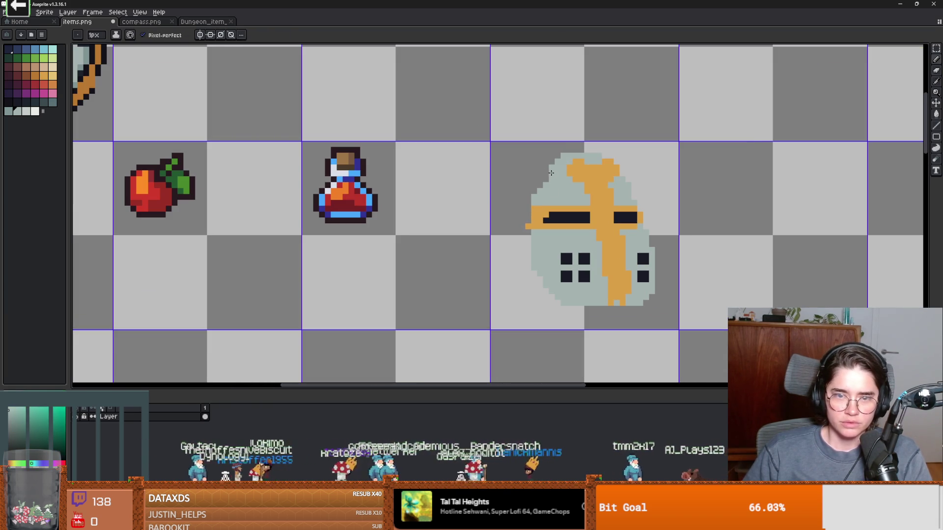
pyautogui.scroll(-1, 559, 161)
pyautogui.scroll(1, 627, 274)
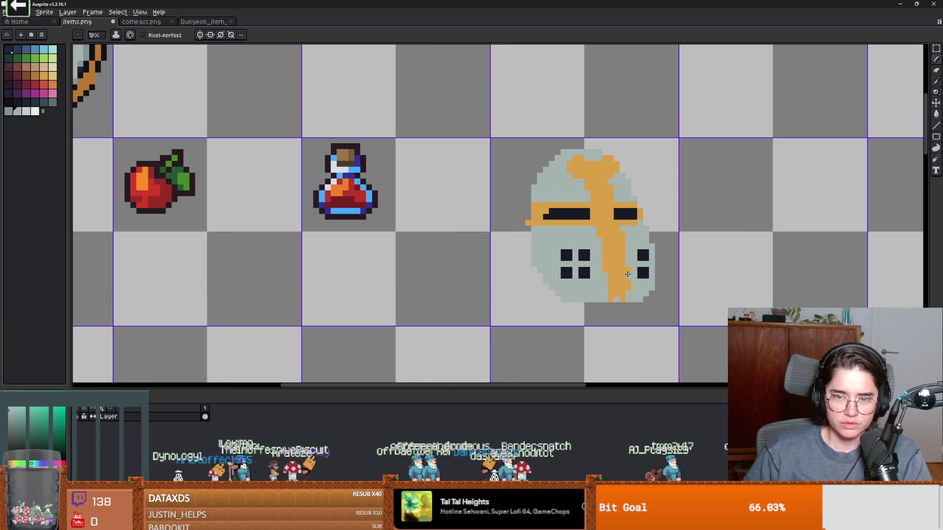
pyautogui.keyDown('alt'); pyautogui.click(614, 295); pyautogui.keyUp('alt')
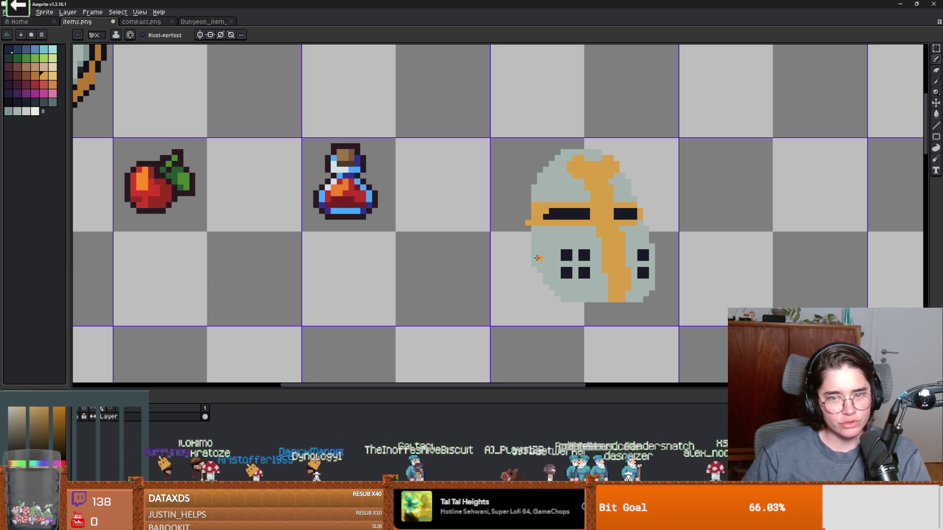
pyautogui.scroll(1, 537, 258)
pyautogui.press('e')
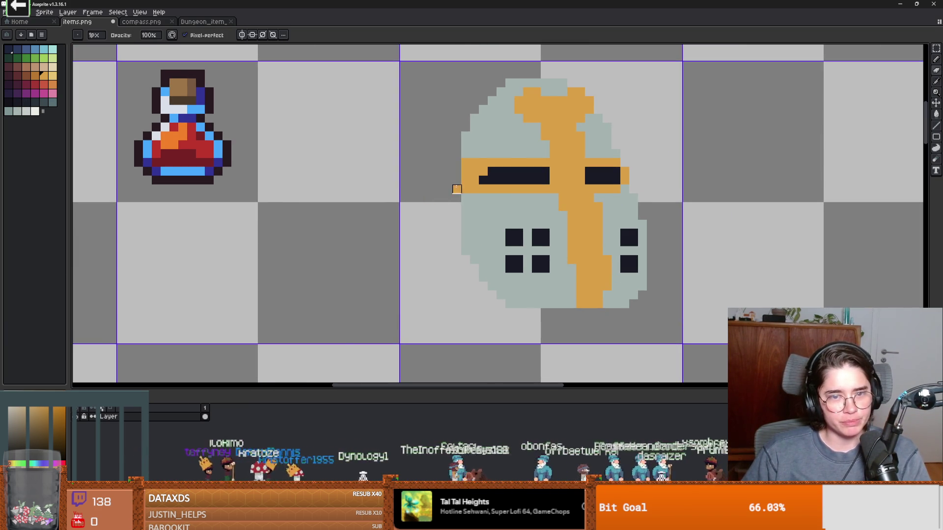
pyautogui.scroll(-1, 527, 313)
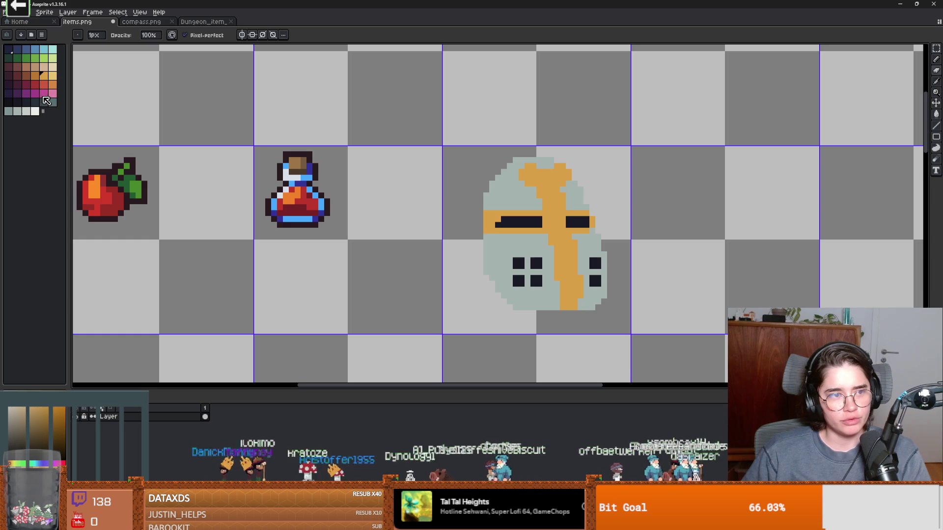
# Choose the grey-teal colour and repaint pixels along the helmet's bottom edge
pyautogui.click(9, 112)
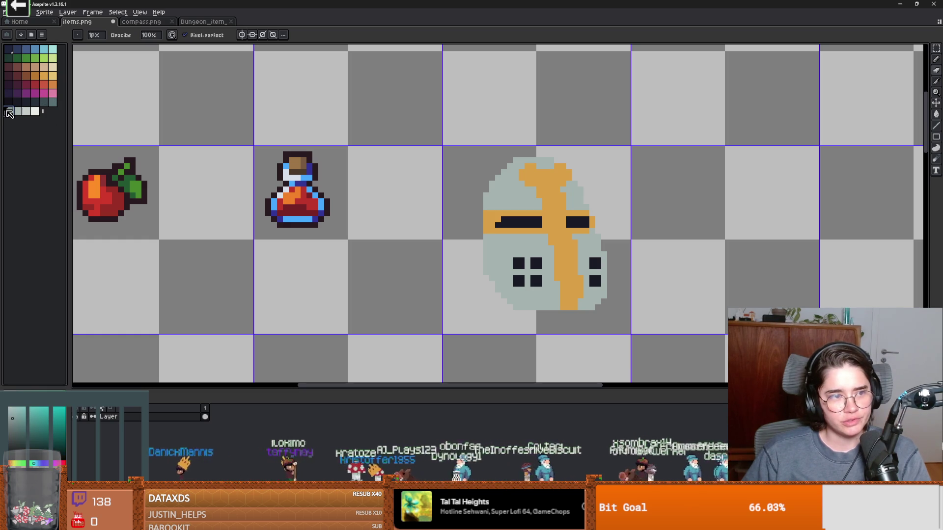
pyautogui.press('b')
pyautogui.scroll(2, 545, 311)
pyautogui.click(545, 312)
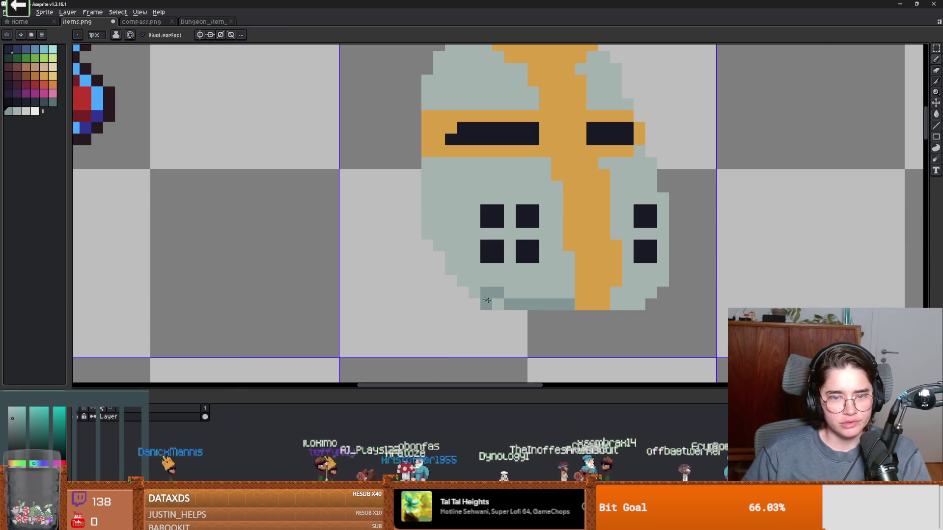
pyautogui.click(497, 293)
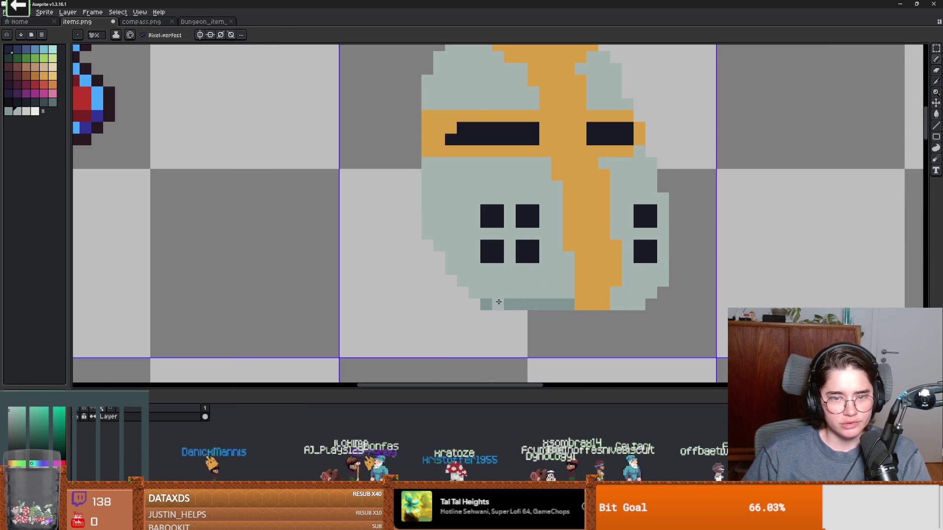
pyautogui.moveTo(499, 301); pyautogui.dragTo(477, 294)
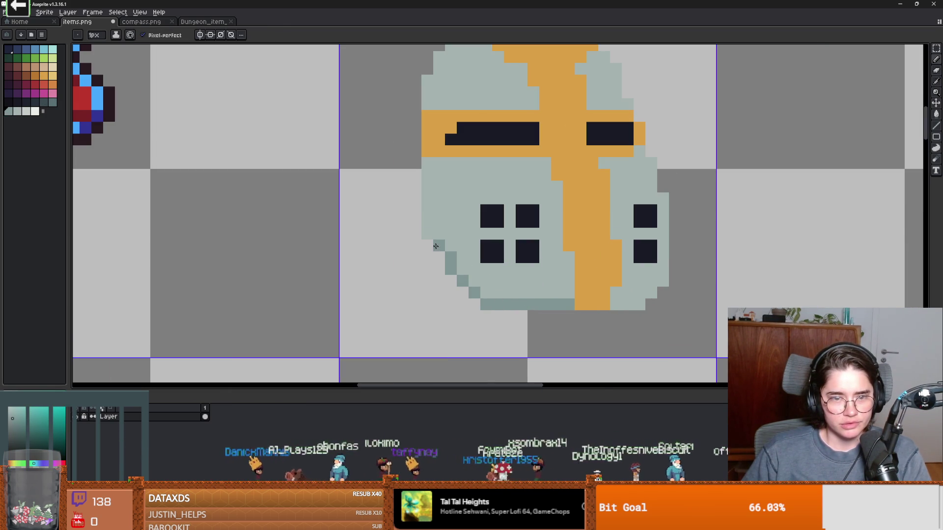
pyautogui.scroll(-3, 427, 167)
pyautogui.scroll(5, 526, 337)
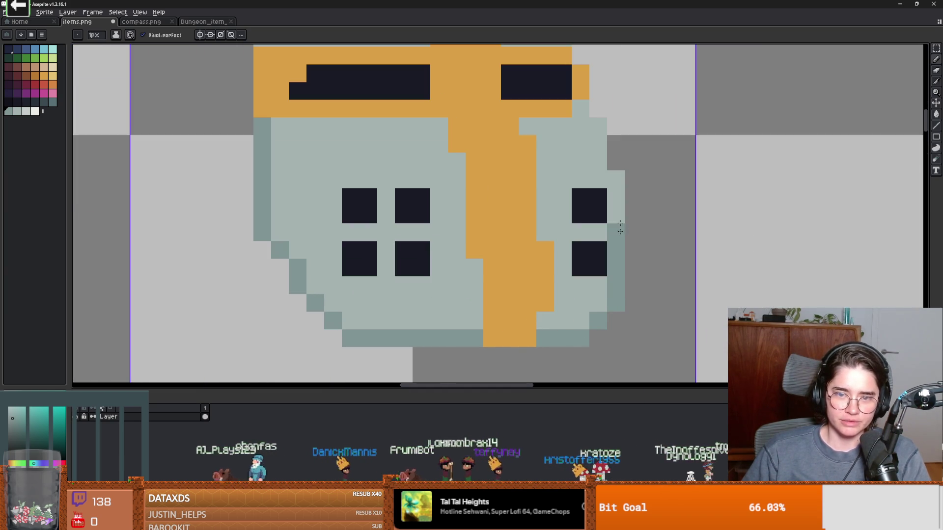
# Outline the helmet's top-left and right edges in darker grey, adding orange at the right edge
pyautogui.click(591, 111)
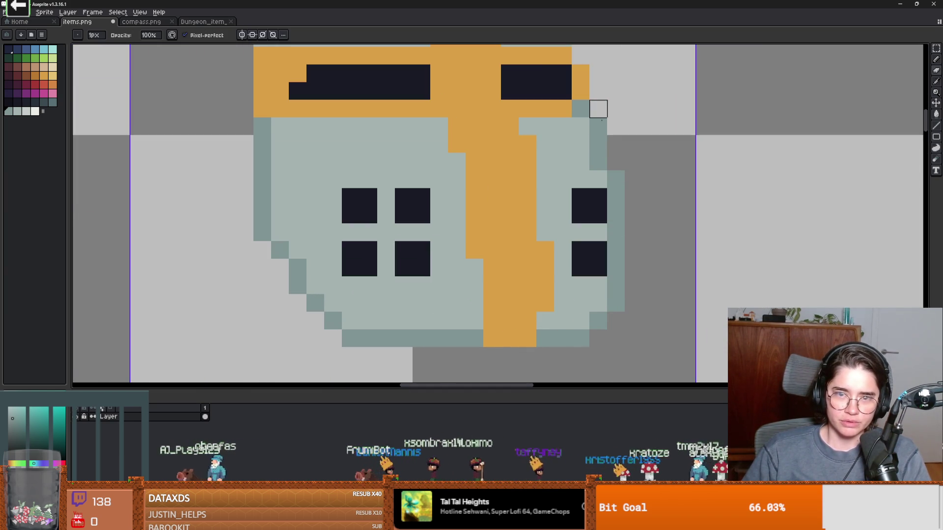
pyautogui.scroll(-3, 595, 105)
pyautogui.scroll(2, 533, 265)
pyautogui.press('alt')
pyautogui.keyDown('alt'); pyautogui.click(493, 253); pyautogui.keyUp('alt')
pyautogui.click(486, 196)
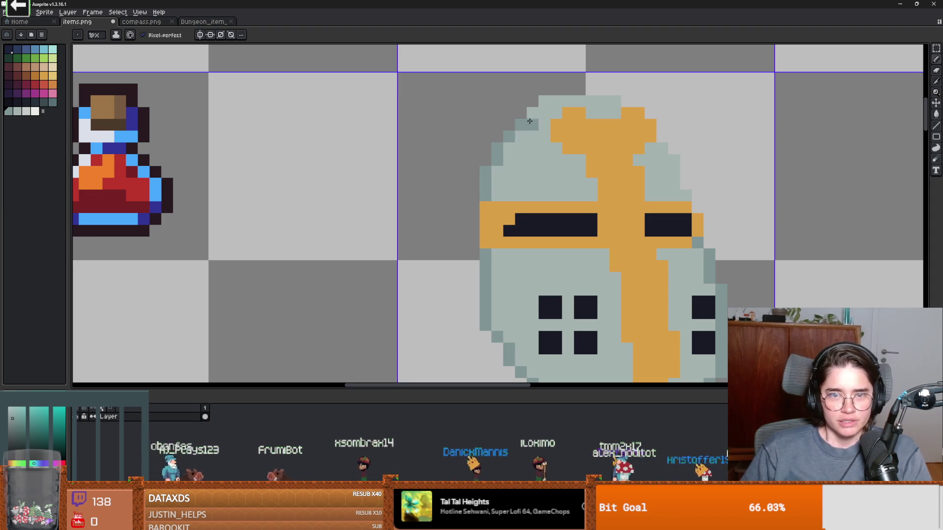
pyautogui.moveTo(529, 120)
pyautogui.mouseDown()
pyautogui.moveTo(546, 101)
pyautogui.moveTo(607, 102)
pyautogui.mouseUp()
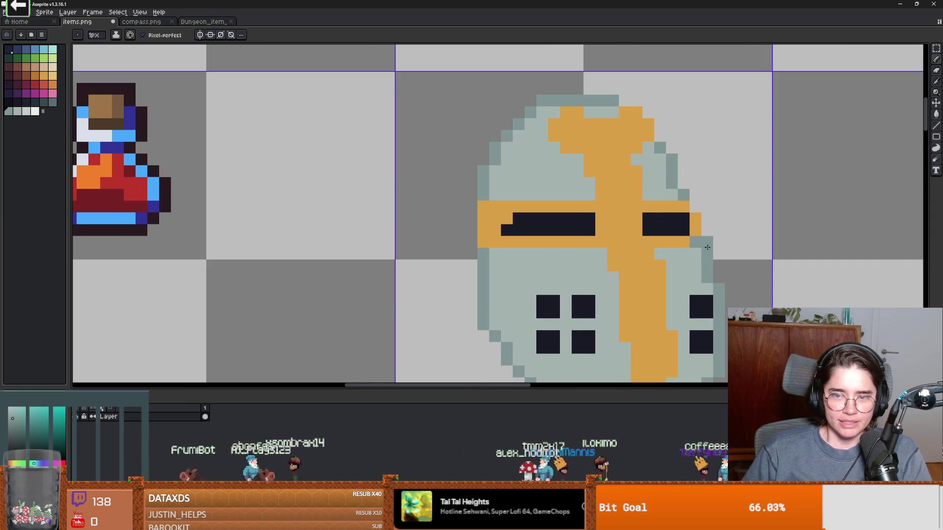
pyautogui.click(697, 242)
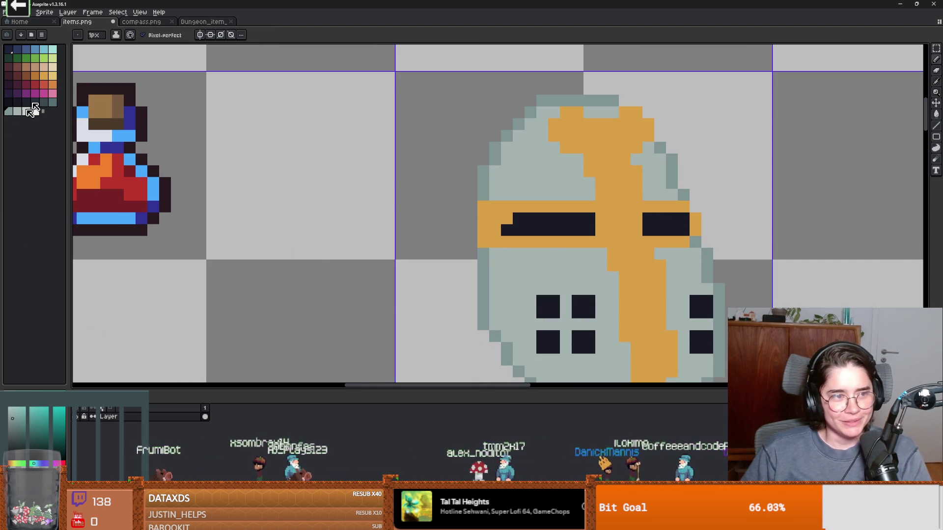
pyautogui.click(35, 75)
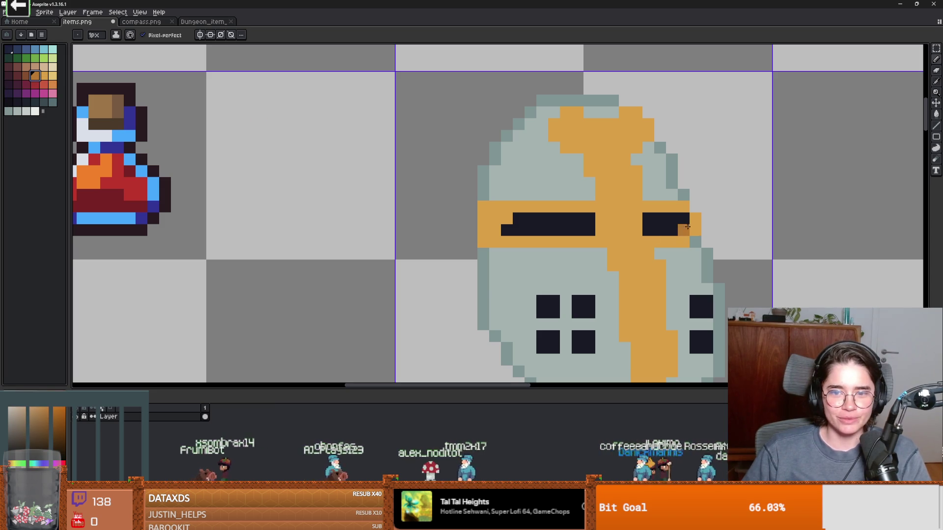
pyautogui.click(694, 218)
pyautogui.scroll(-1, 670, 219)
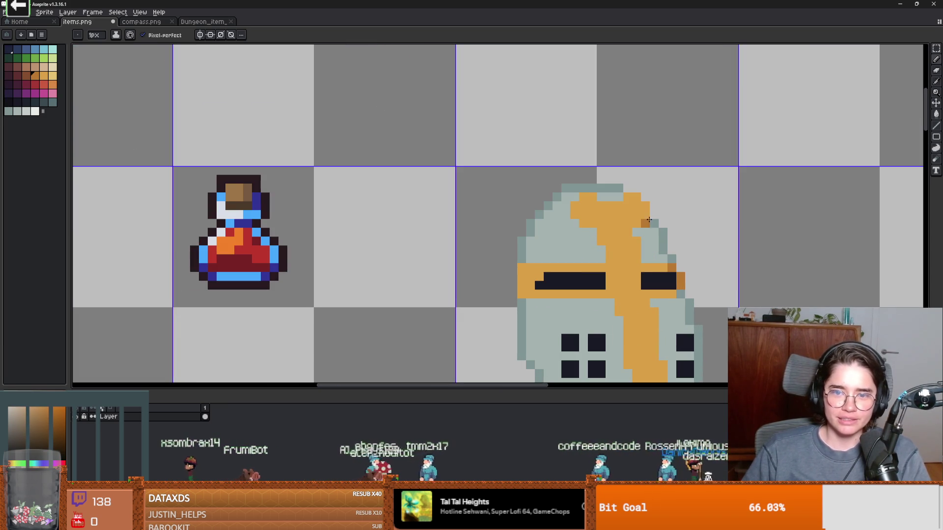
# Zoom out to view the shaded helmet beside the potion, compass, keys, apple and scroll sprites
pyautogui.scroll(-3, 632, 195)
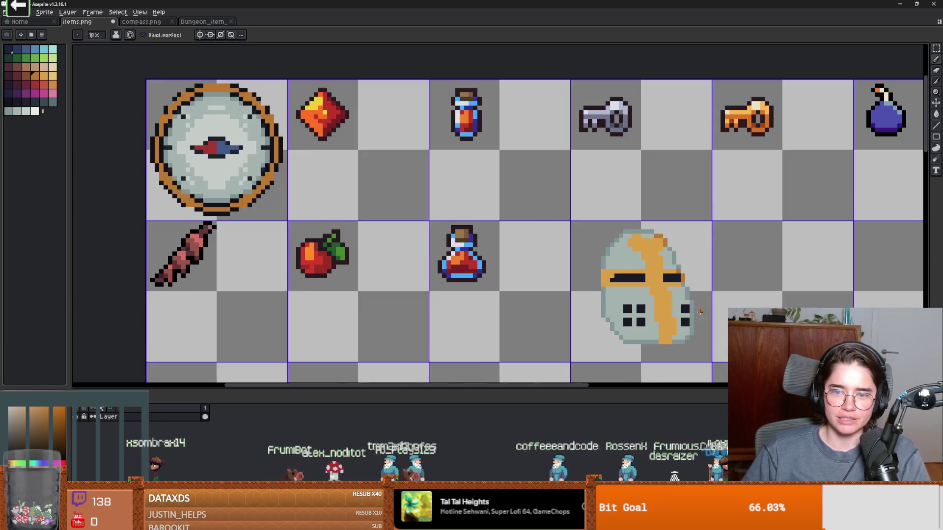
pyautogui.scroll(3, 599, 249)
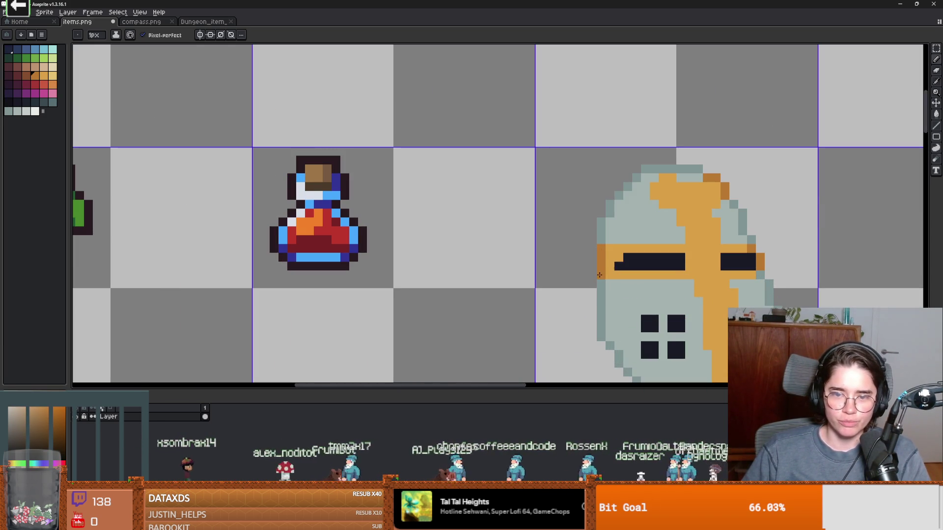
pyautogui.scroll(-2, 599, 275)
pyautogui.scroll(2, 599, 275)
pyautogui.scroll(-3, 613, 295)
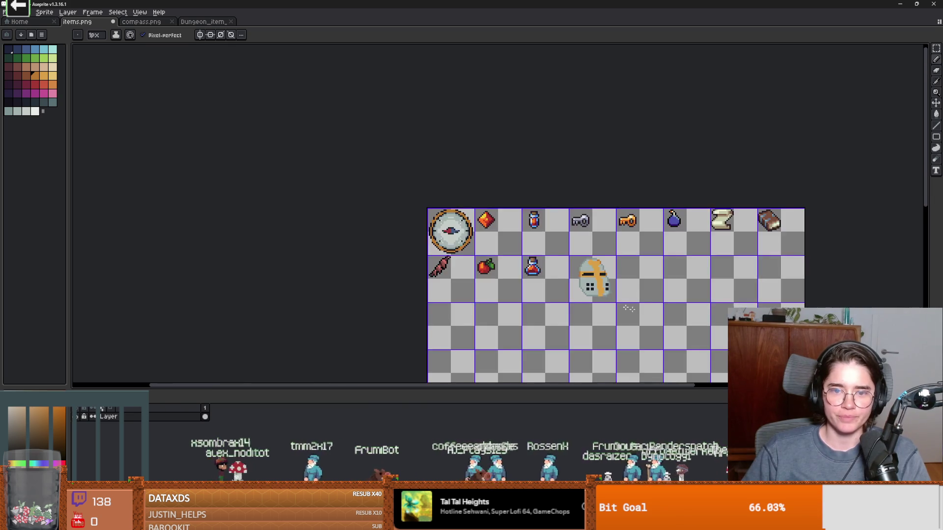
pyautogui.scroll(1, 629, 308)
pyautogui.scroll(2, 491, 295)
# Back in Godot, save the scene, resize the docks and clear the 'babat' file filter
pyautogui.press('v')
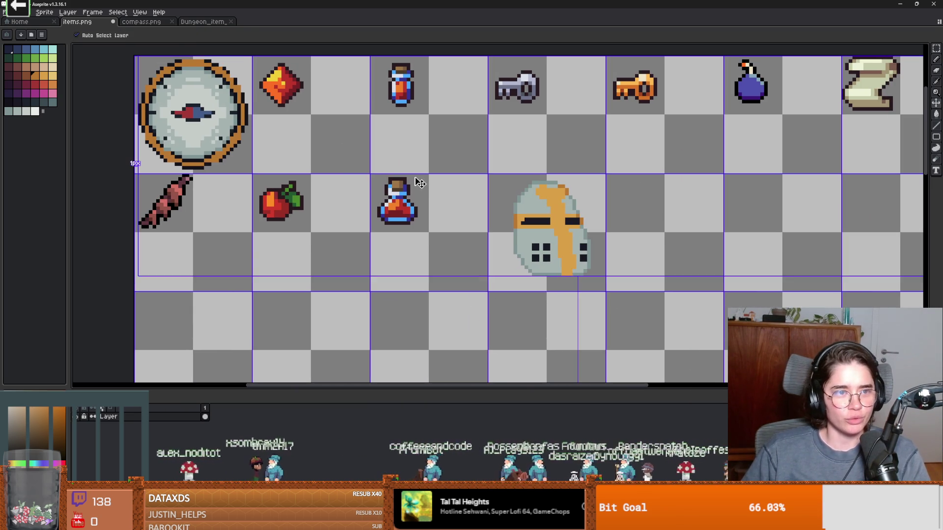
pyautogui.hotkey('alt', 'Tab')
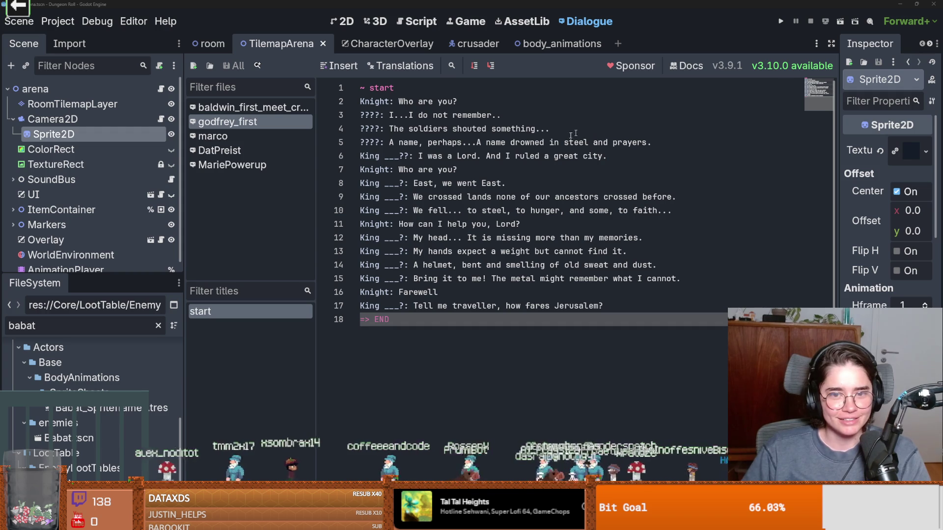
pyautogui.click(554, 155)
pyautogui.hotkey('ctrl', 's')
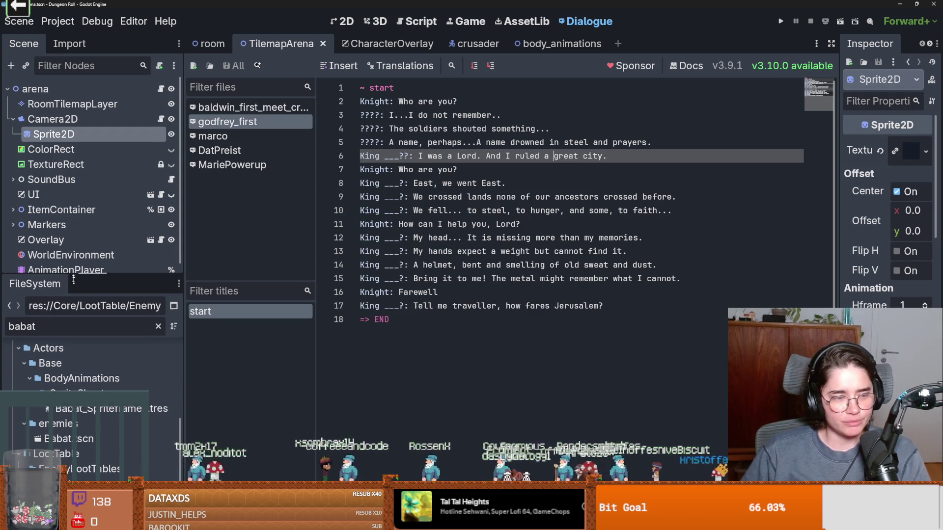
pyautogui.moveTo(73, 280); pyautogui.dragTo(124, 328)
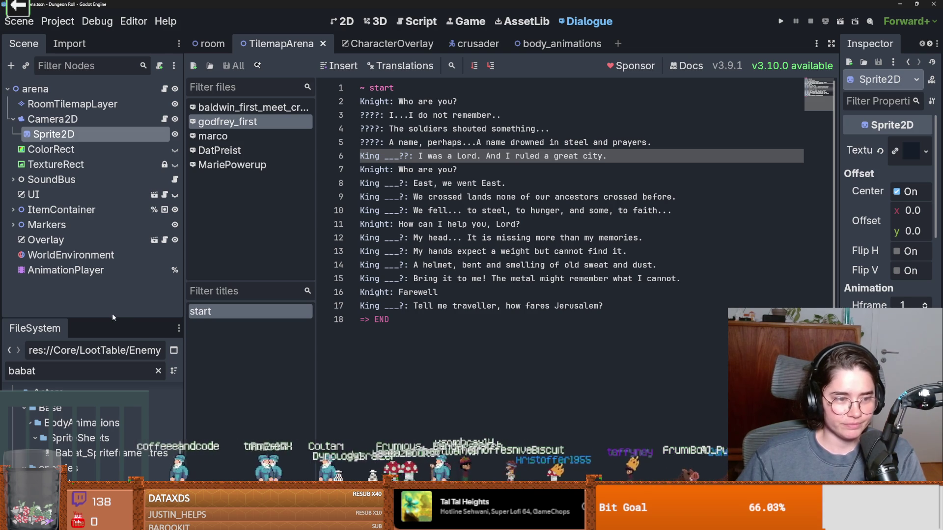
pyautogui.moveTo(112, 319); pyautogui.dragTo(112, 275)
pyautogui.doubleClick(45, 325)
pyautogui.press('BackSpace')
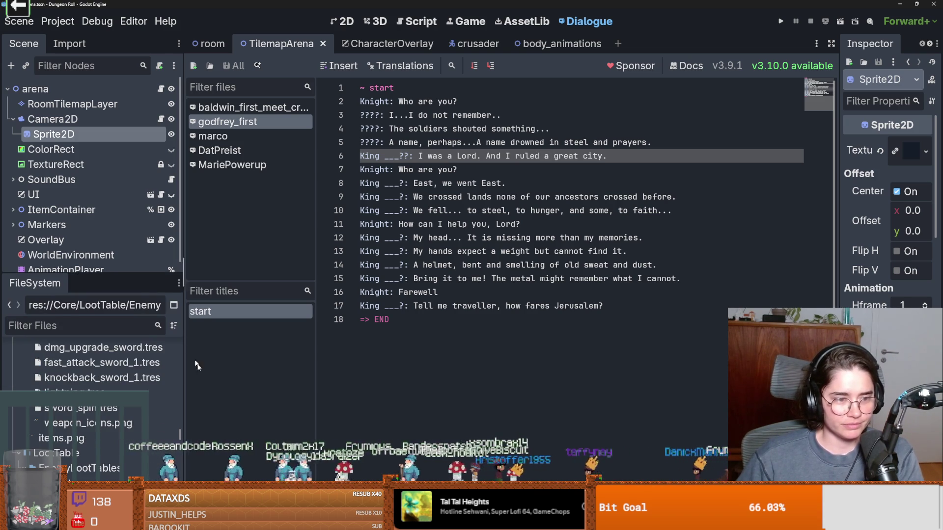
pyautogui.moveTo(184, 385); pyautogui.dragTo(268, 344)
pyautogui.hotkey('ctrl', 's')
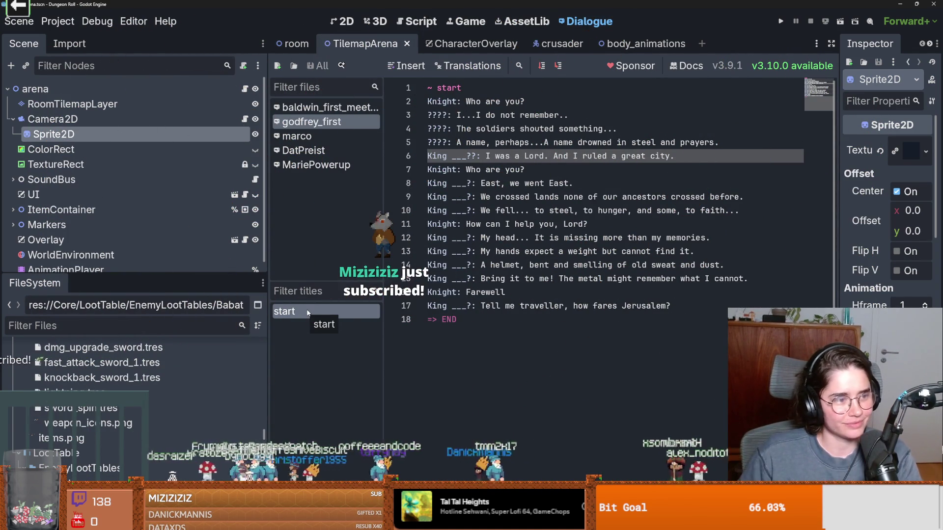
# Expand Core and Items in the FileSystem dock, collapse Potions, and open the Trinket folder
pyautogui.scroll(-10, 112, 343)
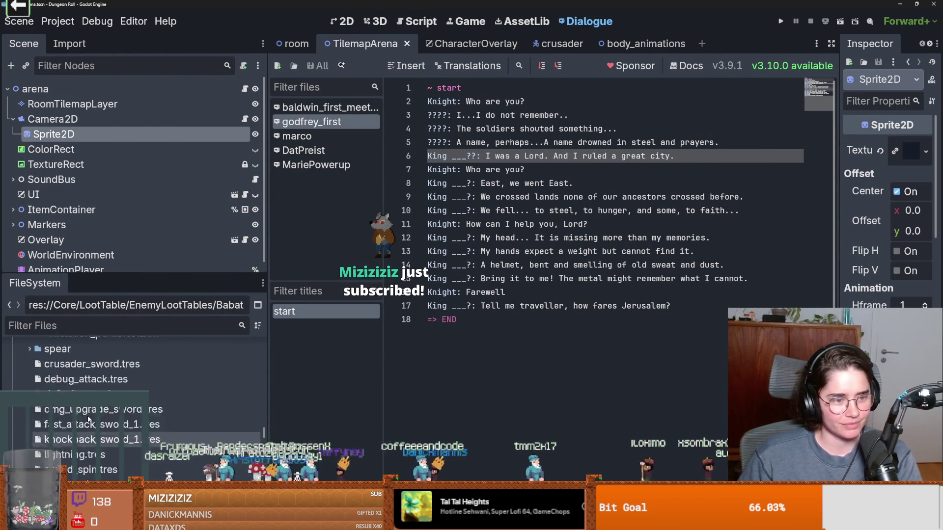
pyautogui.scroll(-15, 71, 432)
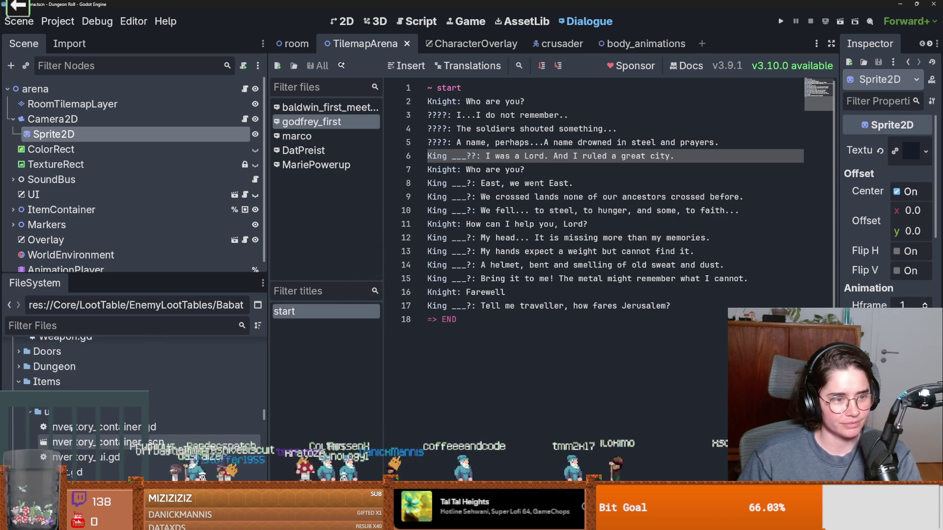
pyautogui.scroll(10, 72, 429)
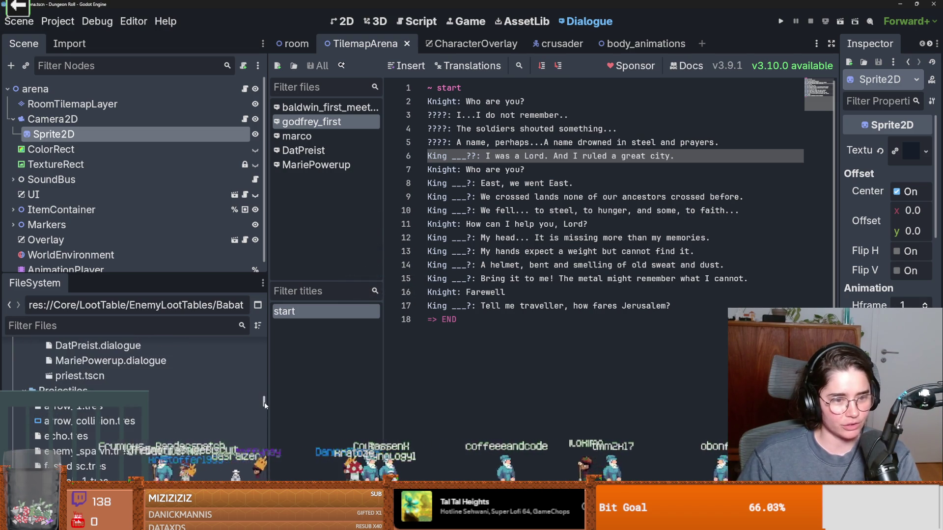
pyautogui.moveTo(264, 403); pyautogui.dragTo(267, 340)
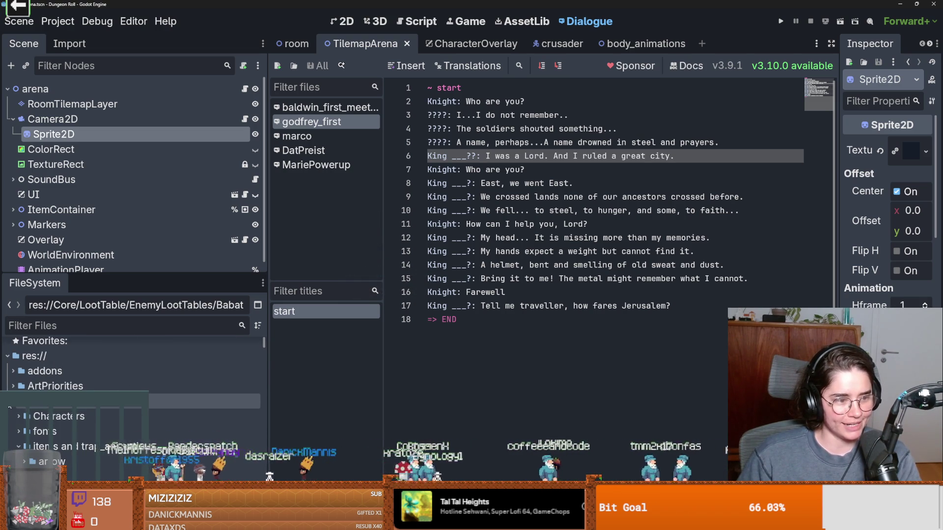
pyautogui.scroll(-1, 11, 432)
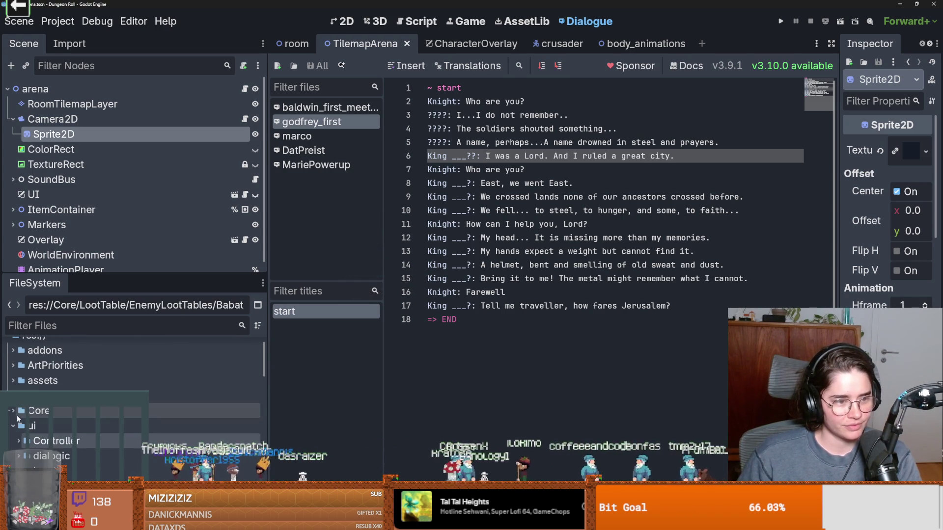
pyautogui.click(10, 412)
pyautogui.scroll(-3, 10, 418)
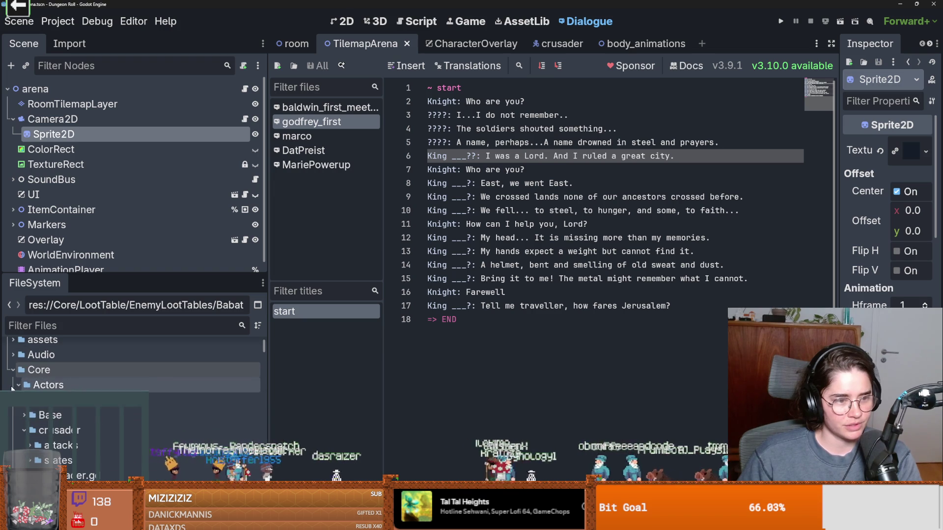
pyautogui.click(13, 432)
pyautogui.scroll(-3, 20, 425)
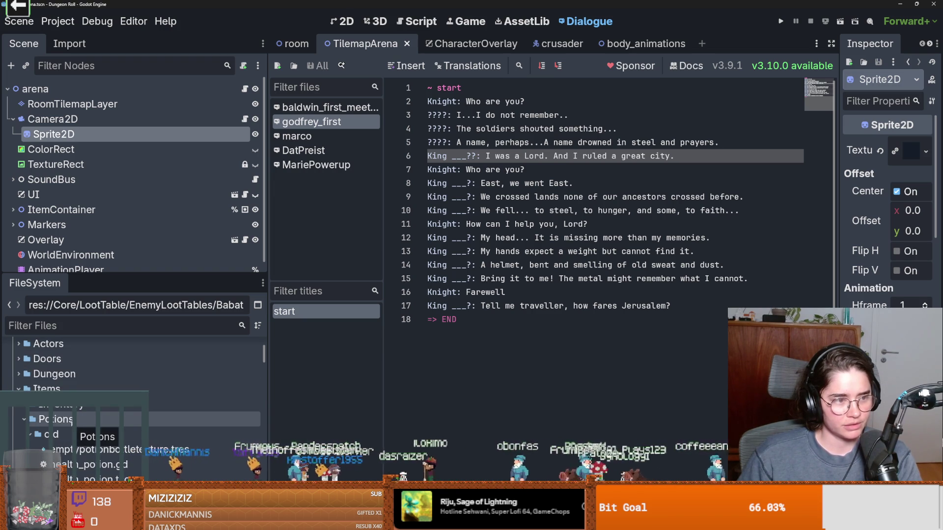
pyautogui.scroll(-3, 70, 421)
pyautogui.click(24, 378)
pyautogui.click(16, 409)
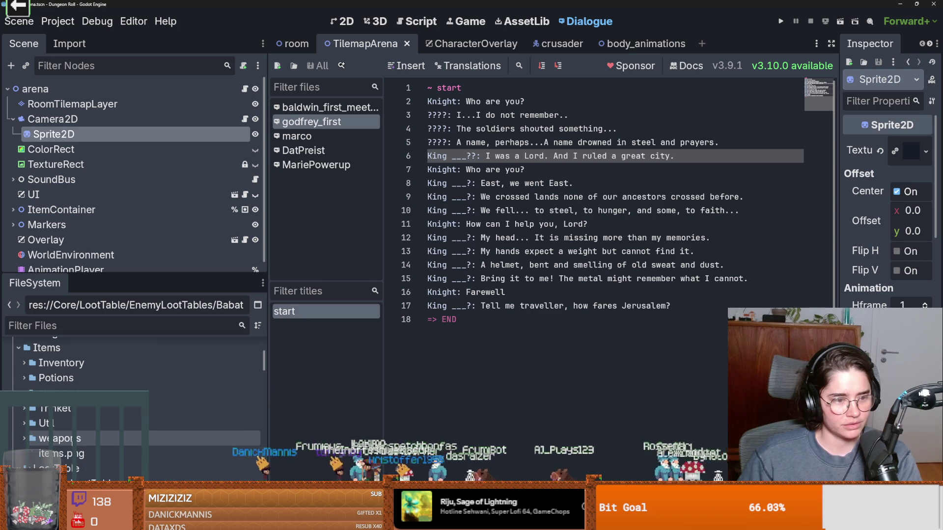
# Check Inventory's ui subfolder, then collapse Inventory and reopen res://Core/Items/Trinket/
pyautogui.scroll(3, 39, 428)
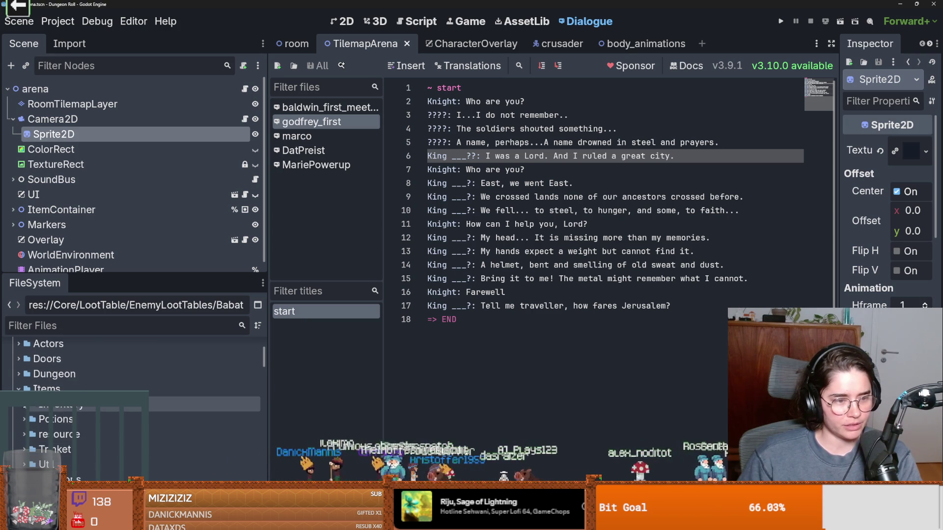
pyautogui.click(24, 404)
pyautogui.click(53, 419)
pyautogui.scroll(-1, 53, 417)
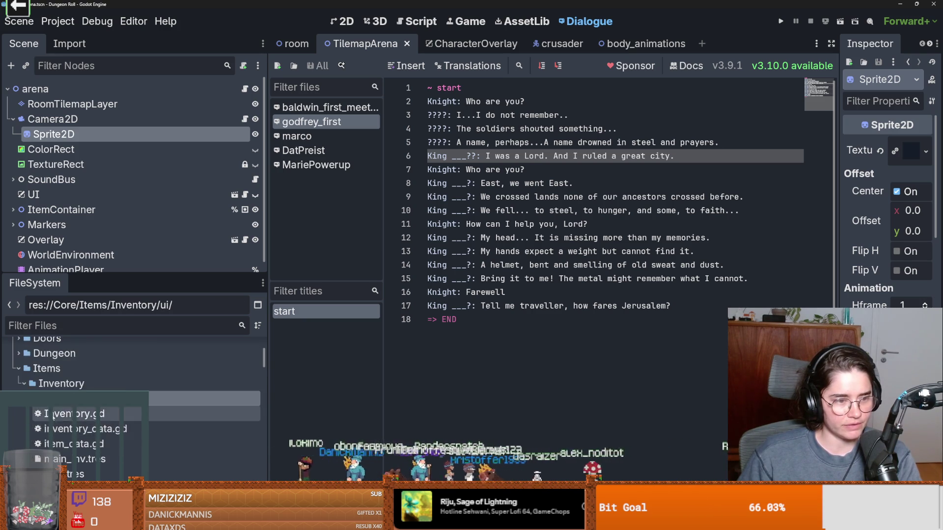
pyautogui.scroll(-5, 53, 418)
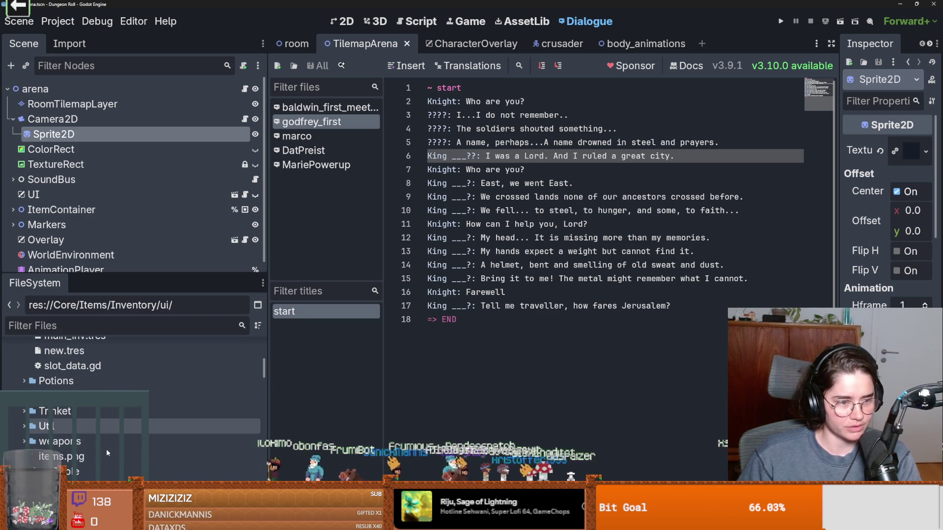
pyautogui.scroll(5, 79, 422)
pyautogui.click(52, 385)
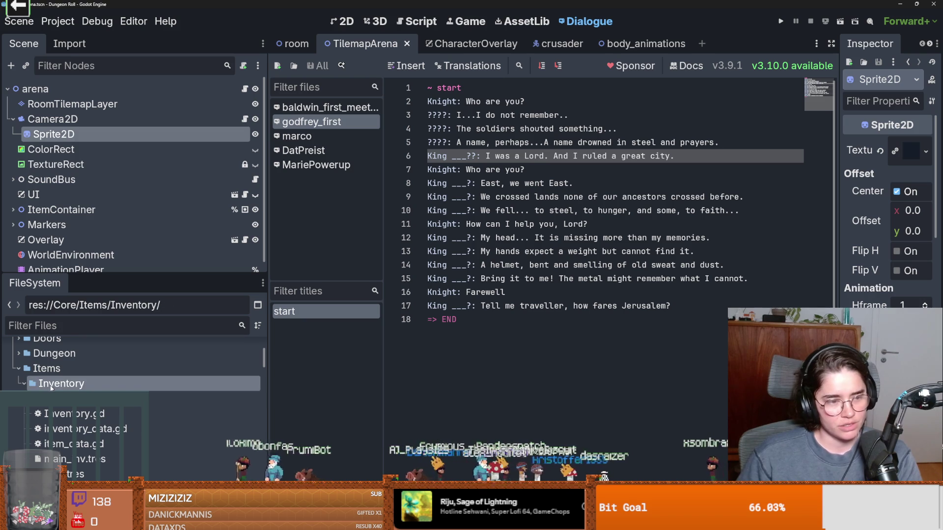
pyautogui.scroll(-1, 22, 371)
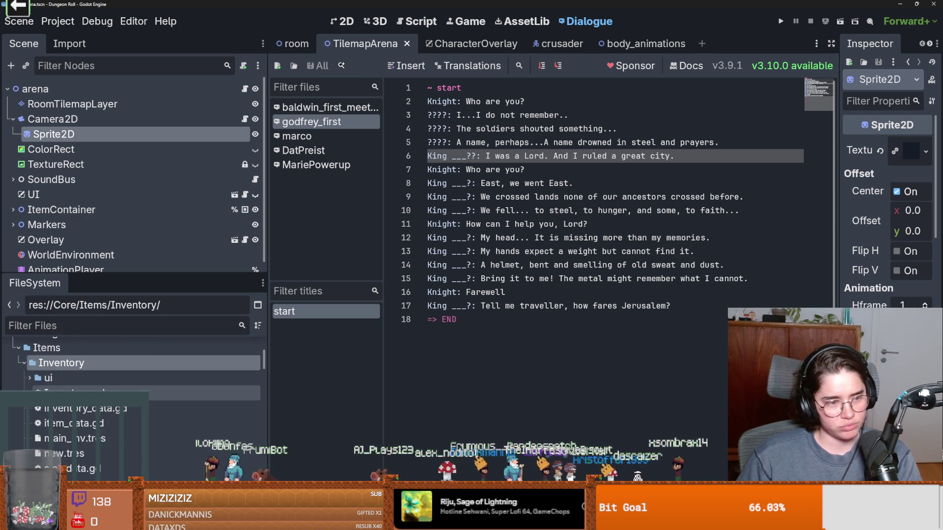
pyautogui.click(21, 363)
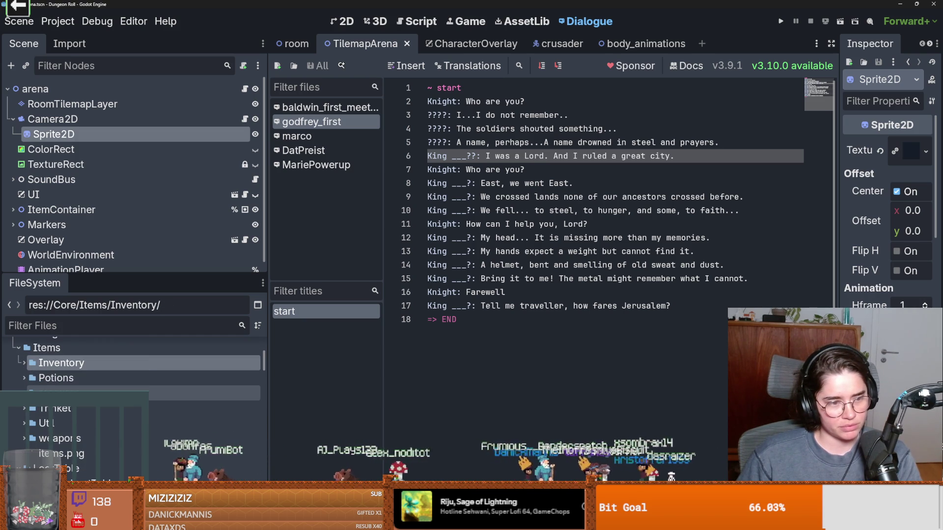
pyautogui.doubleClick(60, 409)
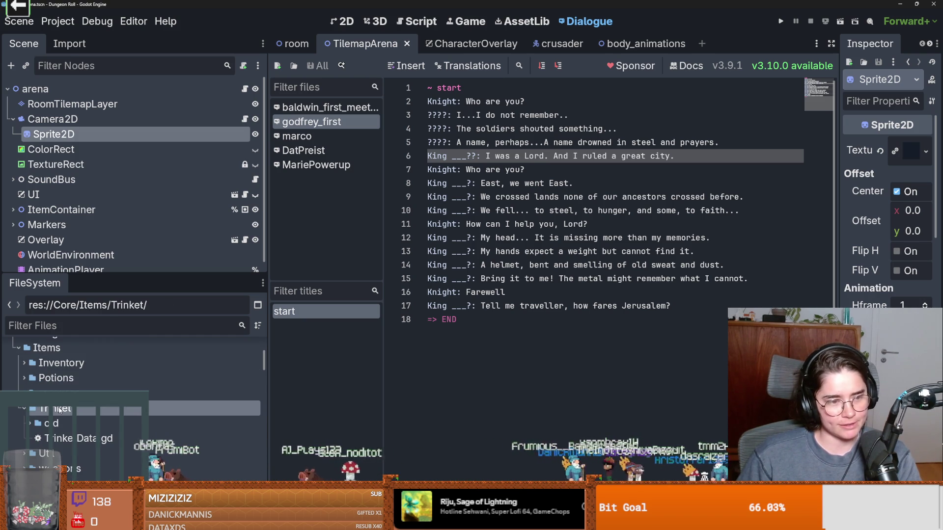
pyautogui.doubleClick(59, 409)
pyautogui.click(21, 409)
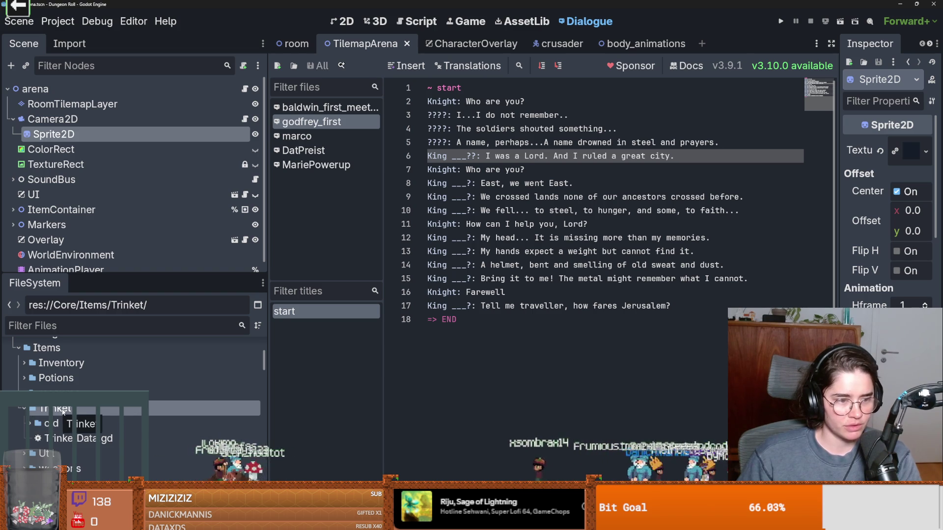
# Create a new folder named 'Quests' inside the Trinket folder
pyautogui.rightClick(63, 413)
pyautogui.moveTo(123, 292)
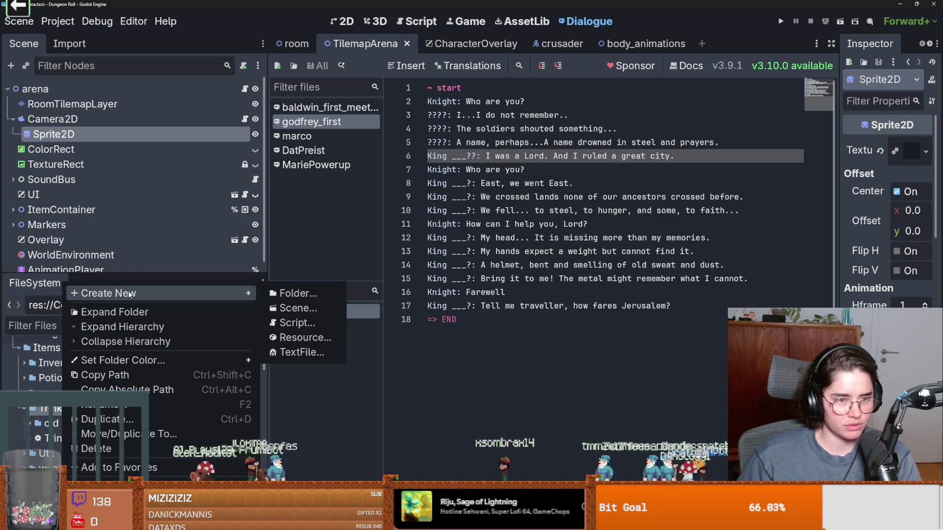
pyautogui.click(290, 292)
pyautogui.write('ques')
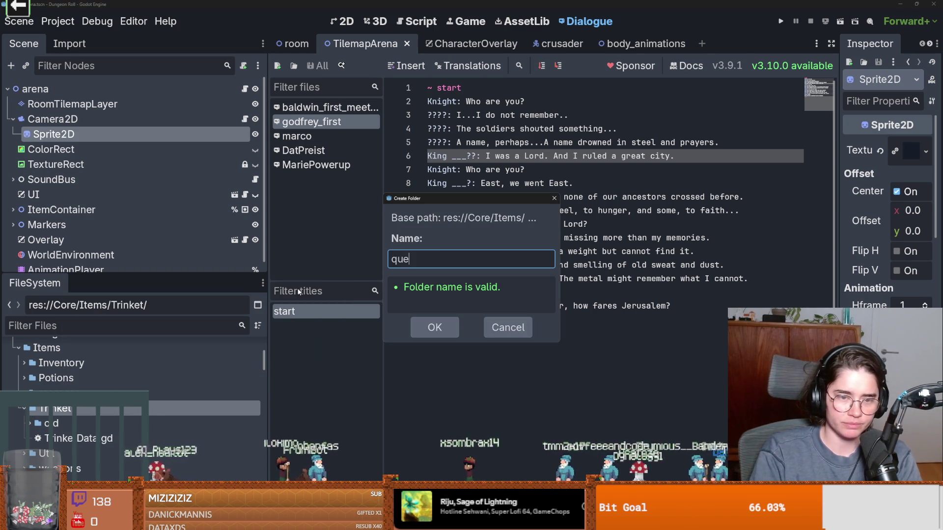
pyautogui.press('BackSpace')
pyautogui.press('BackSpace')
pyautogui.press('BackSpace')
pyautogui.write('Quests')
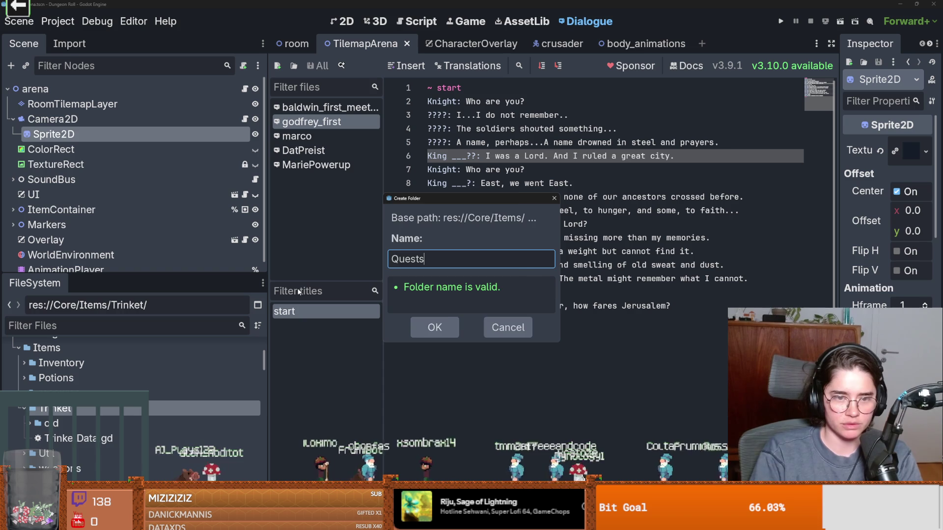
pyautogui.press('Return')
# Create a TrinketData resource in Quests and save it as GodfreysHelmet.tres
pyautogui.click(54, 438)
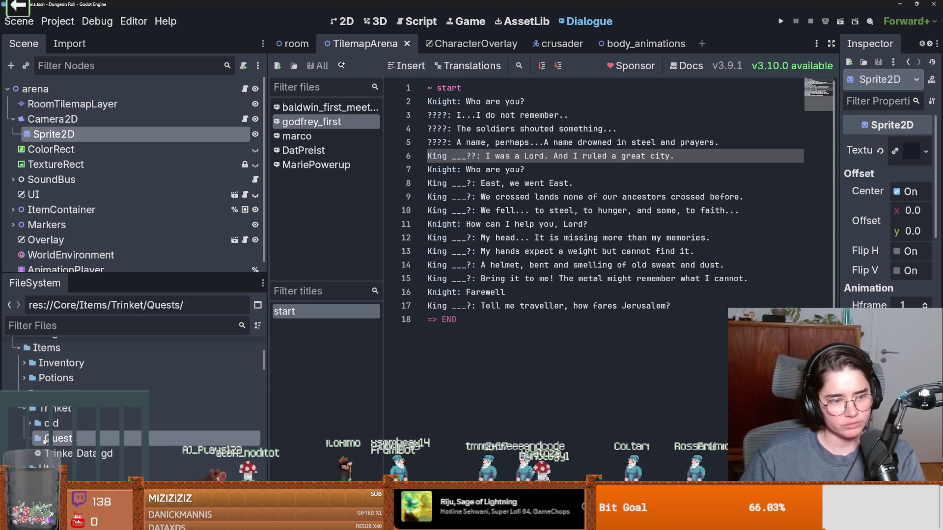
pyautogui.rightClick(54, 438)
pyautogui.moveTo(72, 293)
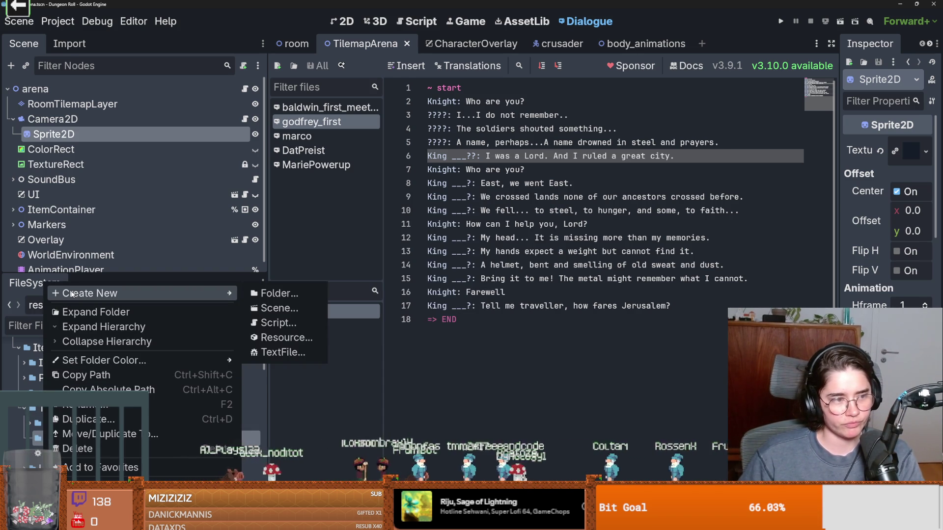
pyautogui.click(284, 337)
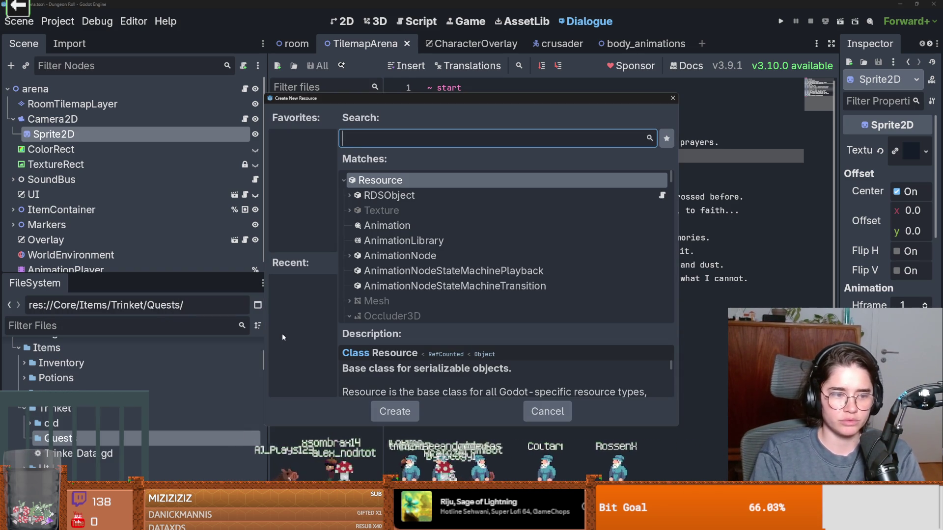
pyautogui.write('trink')
pyautogui.press('Return')
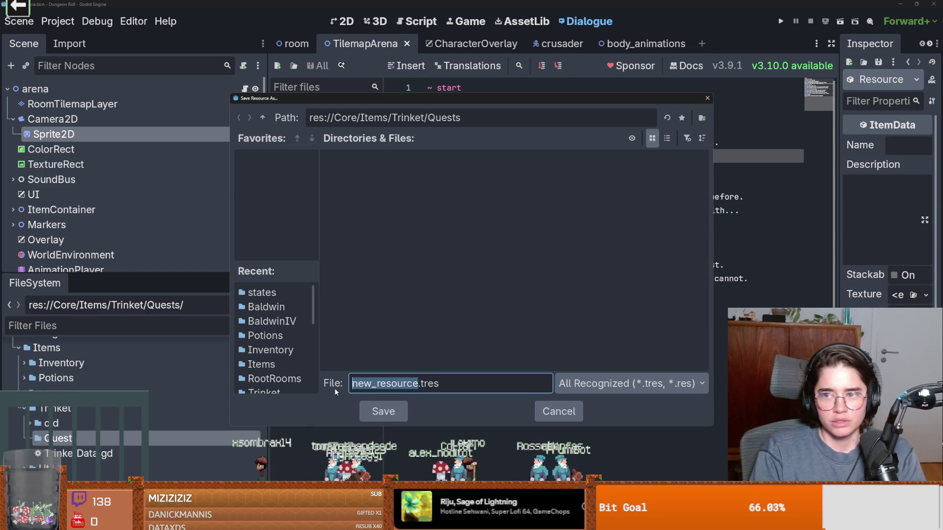
pyautogui.write('Godfreys')
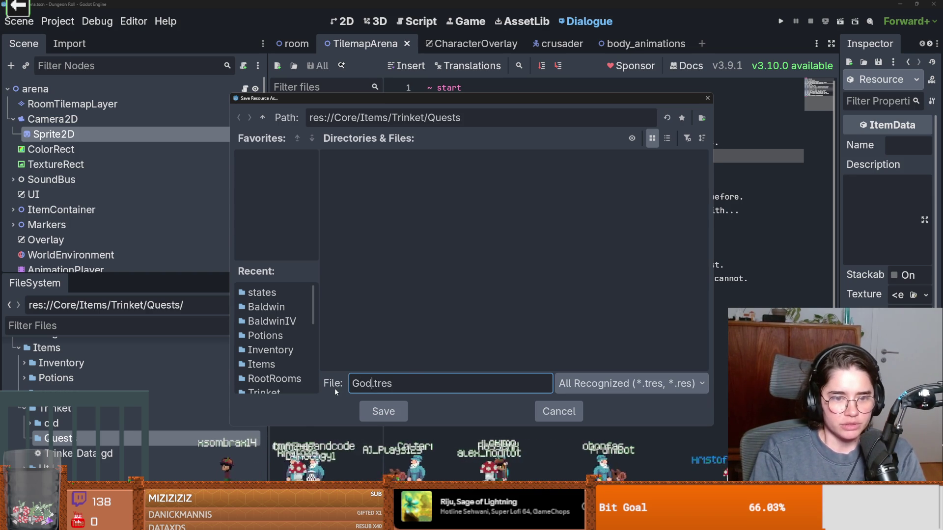
pyautogui.write('Hel')
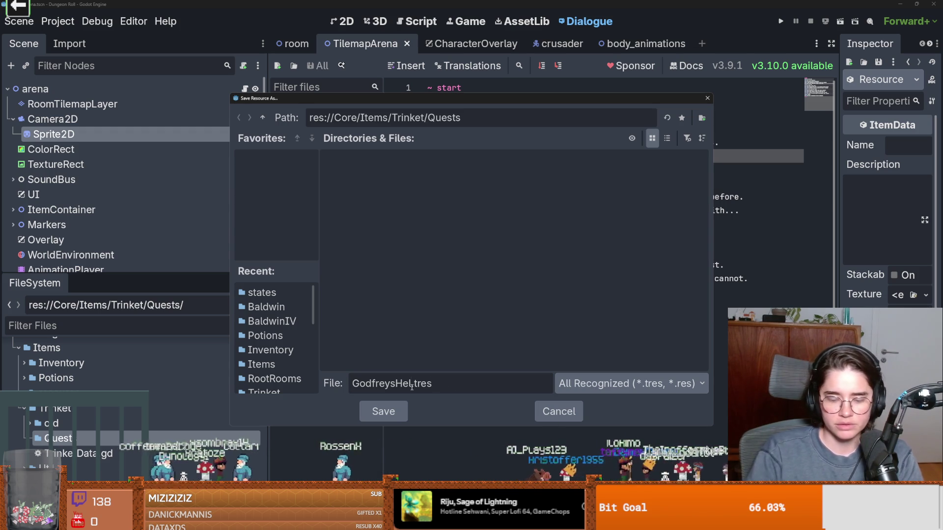
pyautogui.write('met')
pyautogui.press('Return')
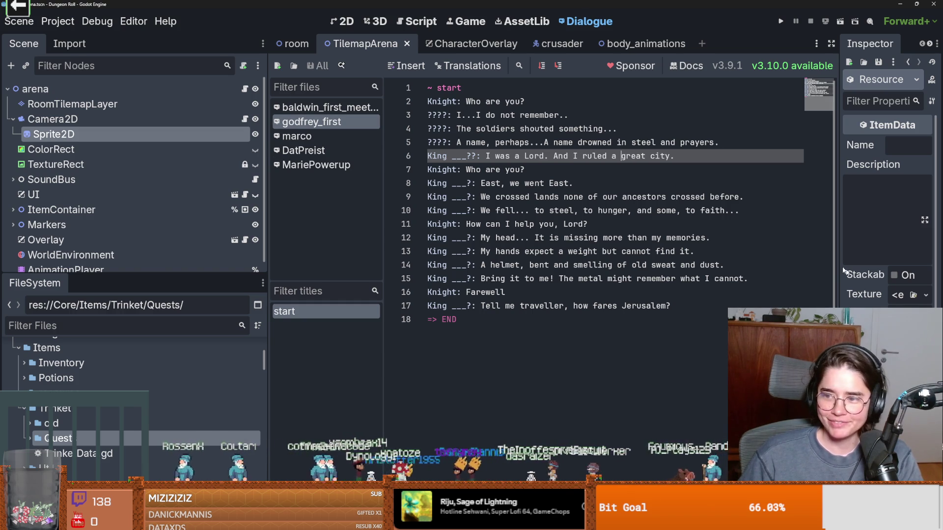
# Open GodfreysHelmet.tres and set its Name to 'Godfreys Helmet' in a widened Inspector
pyautogui.doubleClick(101, 439)
pyautogui.click(98, 453)
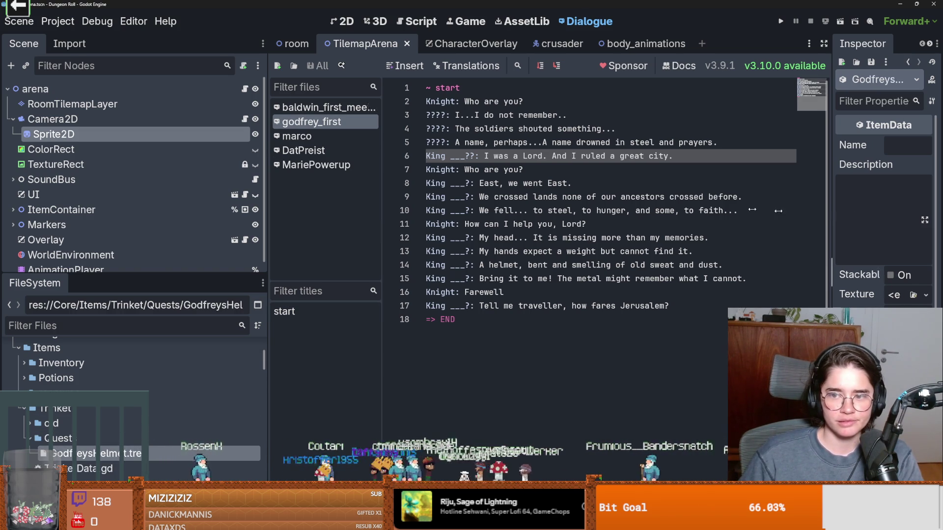
pyautogui.moveTo(839, 216); pyautogui.dragTo(641, 195)
pyautogui.click(806, 146)
pyautogui.write('Godfreys Helmet')
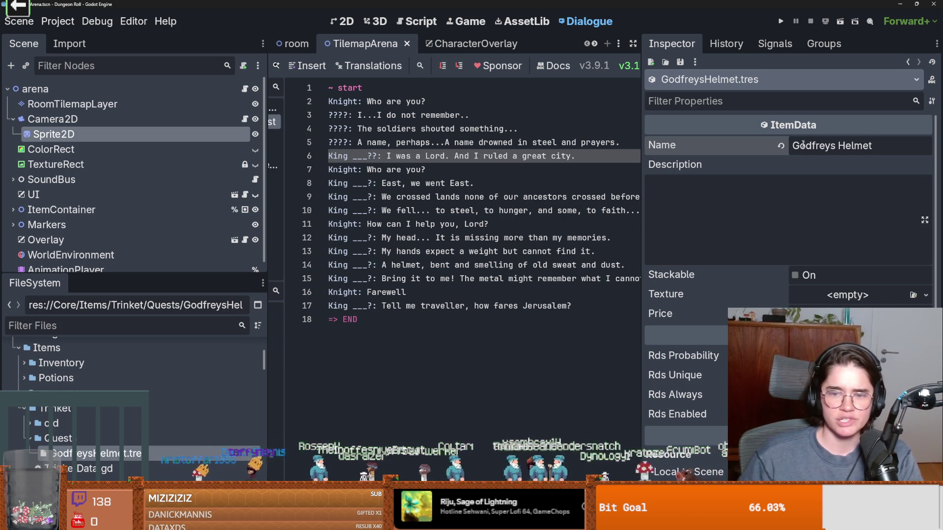
pyautogui.click(777, 189)
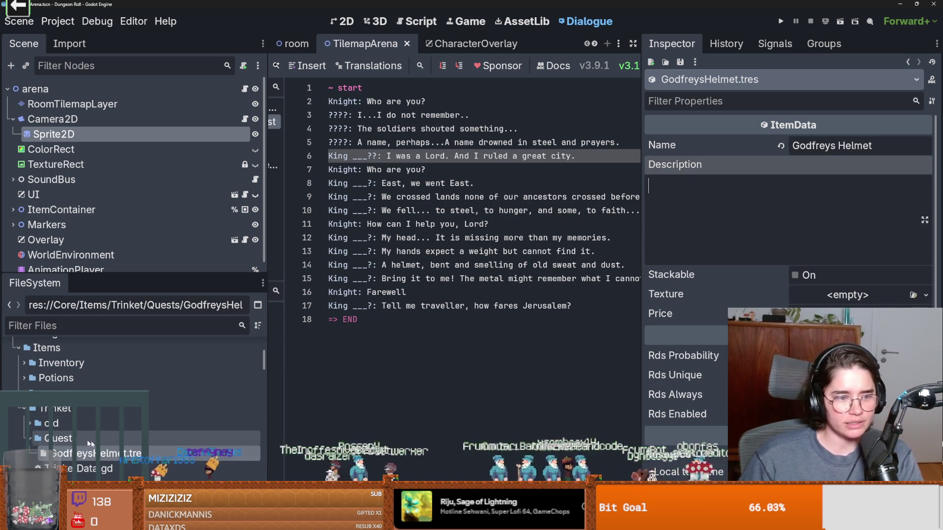
# Filter the FileSystem by 'item' and open the items.gd script
pyautogui.click(74, 326)
pyautogui.write('item')
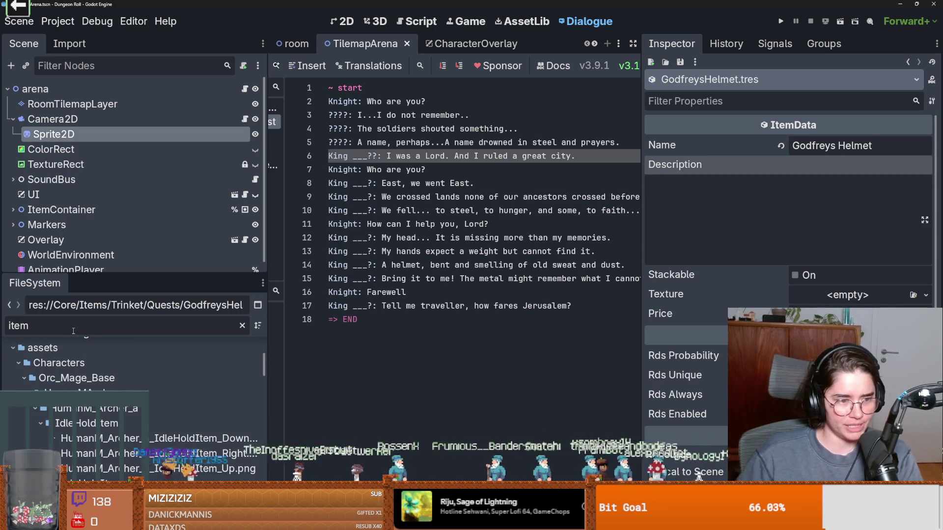
pyautogui.scroll(-8, 178, 473)
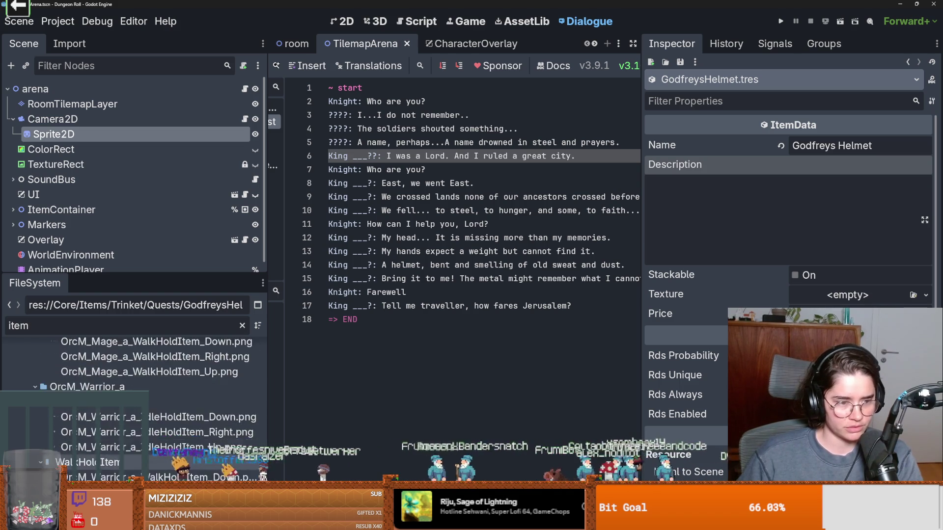
pyautogui.scroll(-10, 86, 442)
pyautogui.scroll(1, 85, 439)
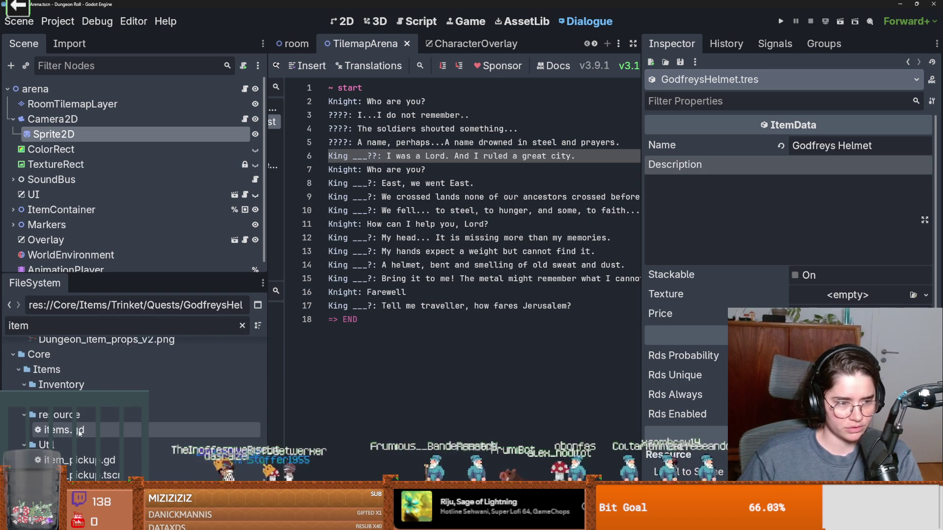
pyautogui.doubleClick(68, 430)
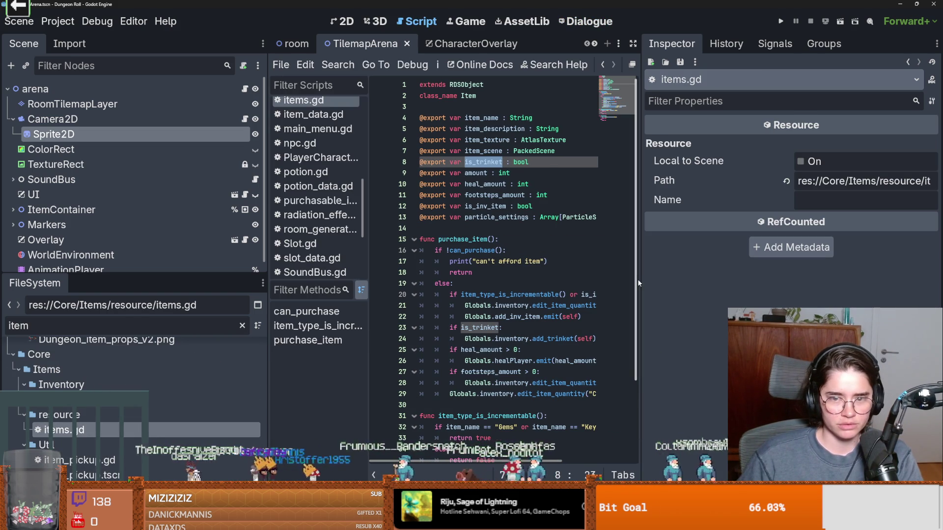
# Widen the script editor and work on the new unique_id line at line 14 of items.gd
pyautogui.moveTo(640, 275); pyautogui.dragTo(801, 275)
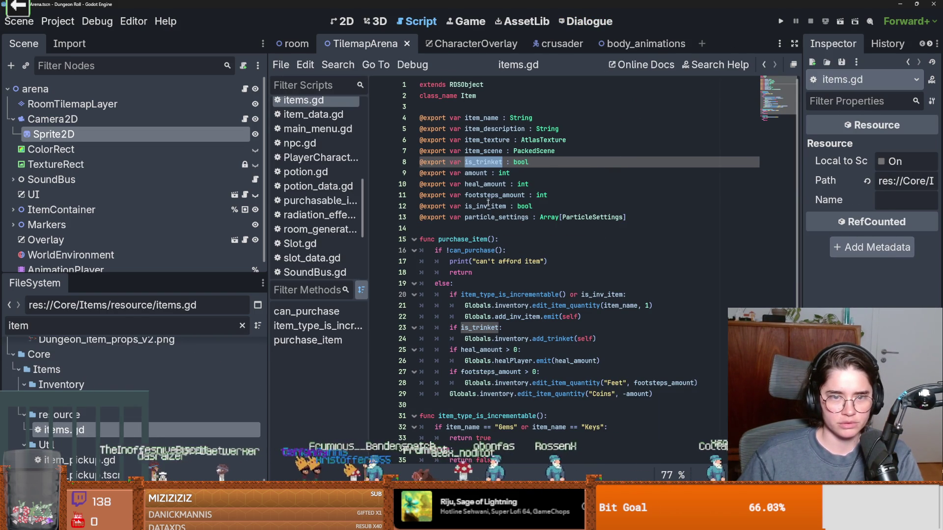
pyautogui.click(485, 228)
pyautogui.write('var unique_id')
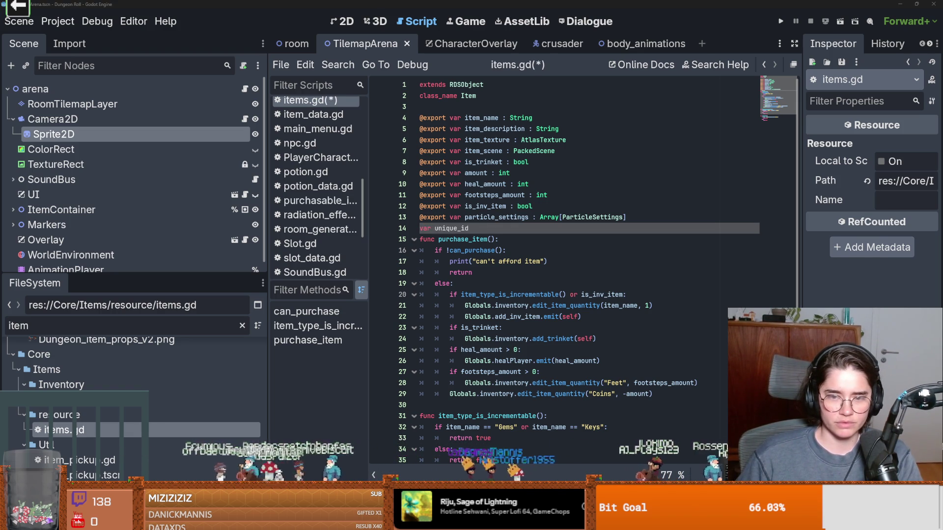
pyautogui.click(589, 339)
pyautogui.click(481, 229)
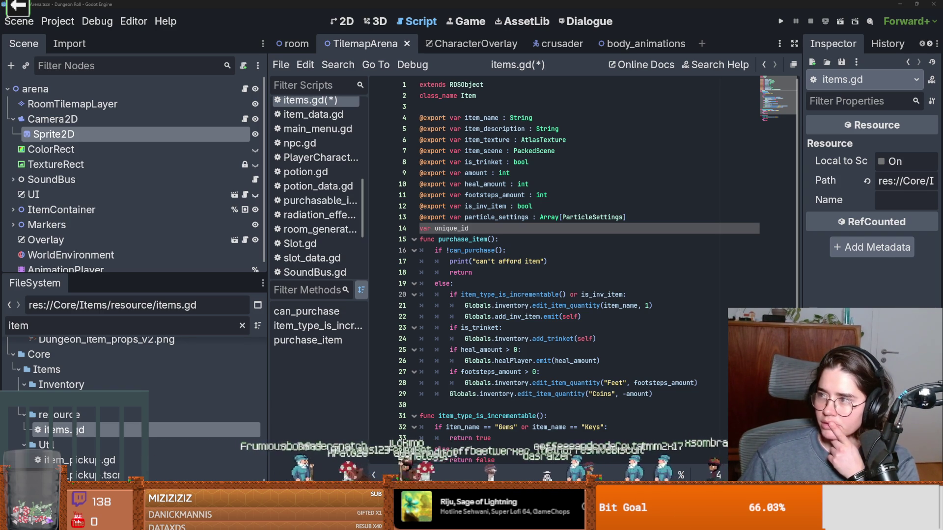
pyautogui.hotkey('alt', 'Tab')
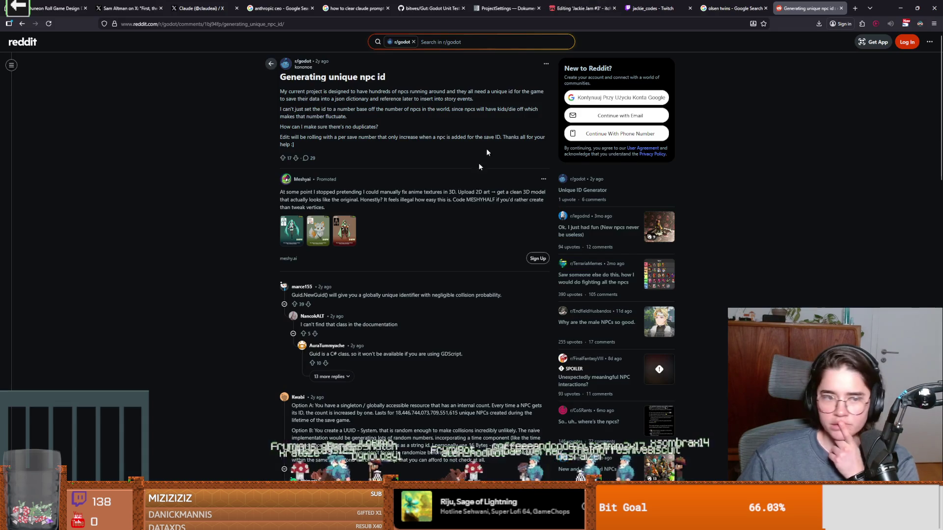
pyautogui.scroll(-3, 333, 236)
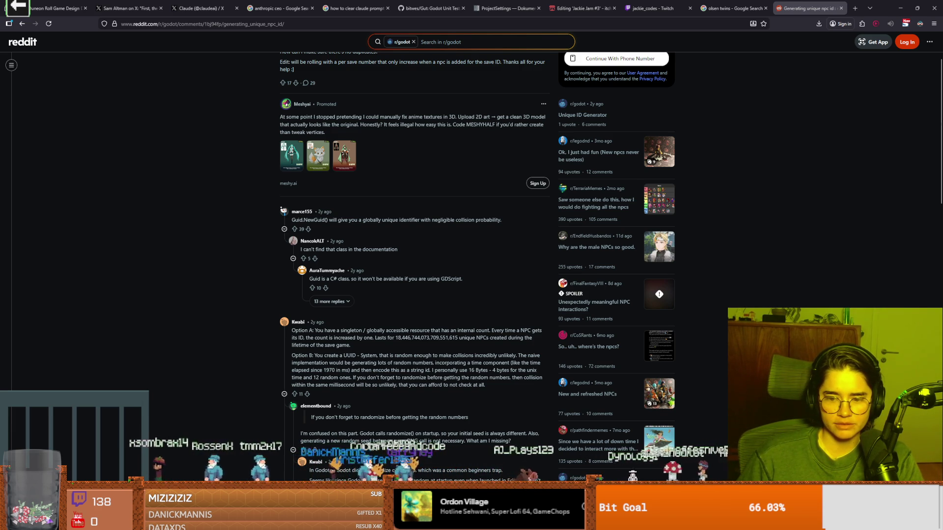
# Reload the changed files in Godot, dismiss the player.tscn parse error, and widen the FileSystem panel
pyautogui.hotkey('alt', 'Tab')
pyautogui.click(516, 329)
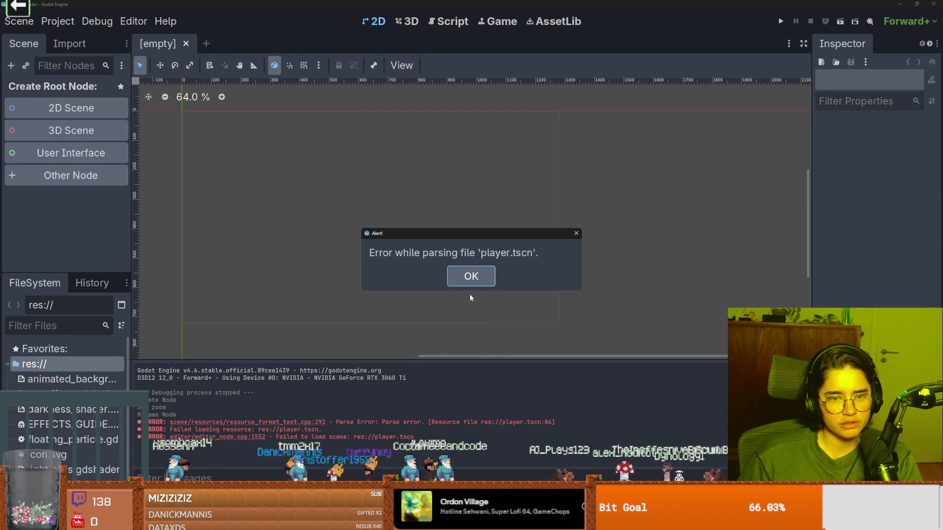
pyautogui.click(471, 275)
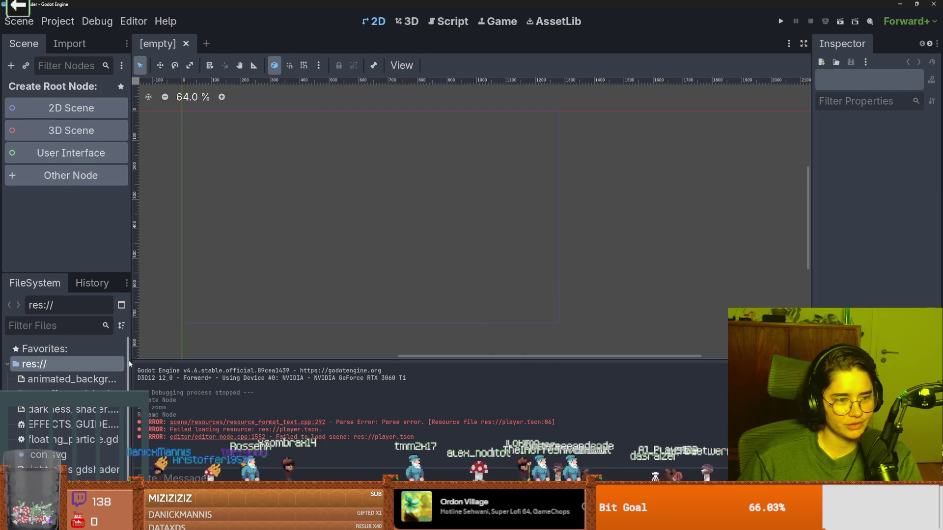
pyautogui.moveTo(131, 363); pyautogui.dragTo(307, 363)
# Retry opening player.tscn twice, dismissing the parse errors, then show it in File Manager
pyautogui.doubleClick(208, 468)
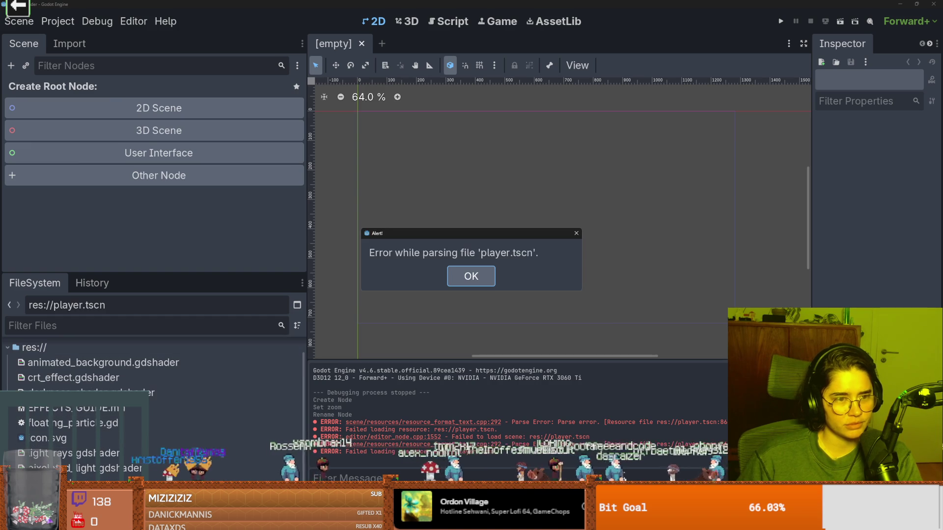
pyautogui.press('Return')
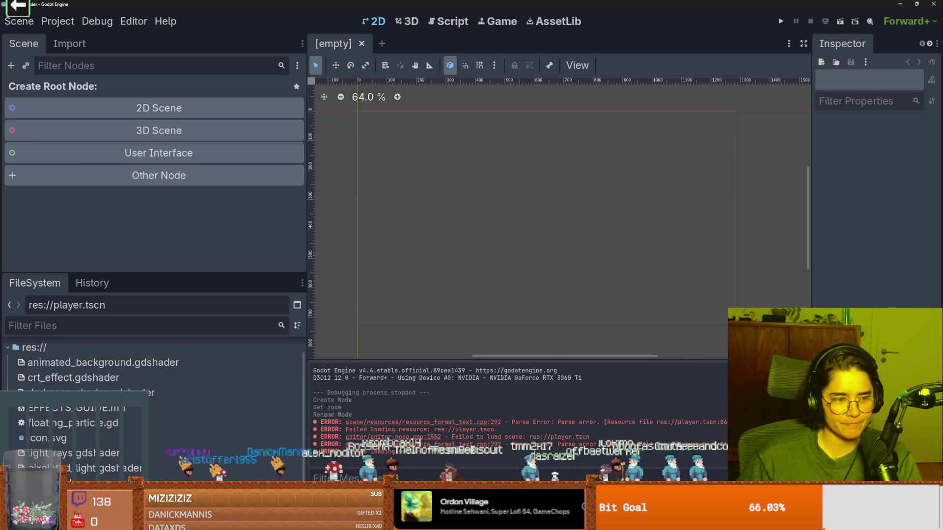
pyautogui.doubleClick(137, 474)
pyautogui.click(472, 281)
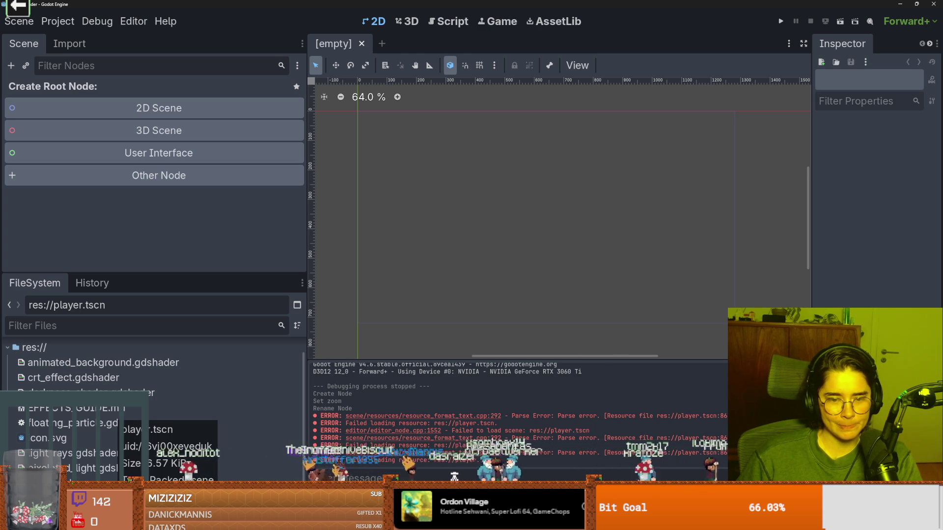
pyautogui.rightClick(79, 484)
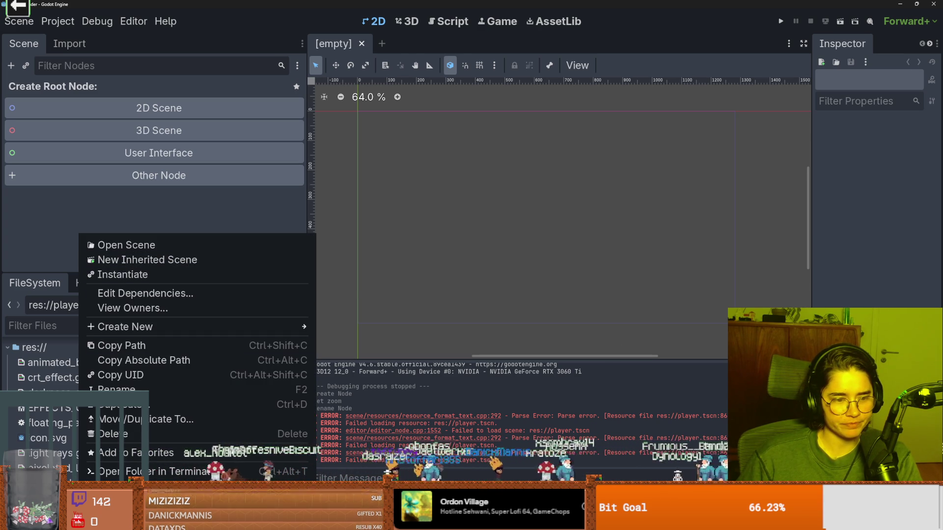
pyautogui.click(128, 488)
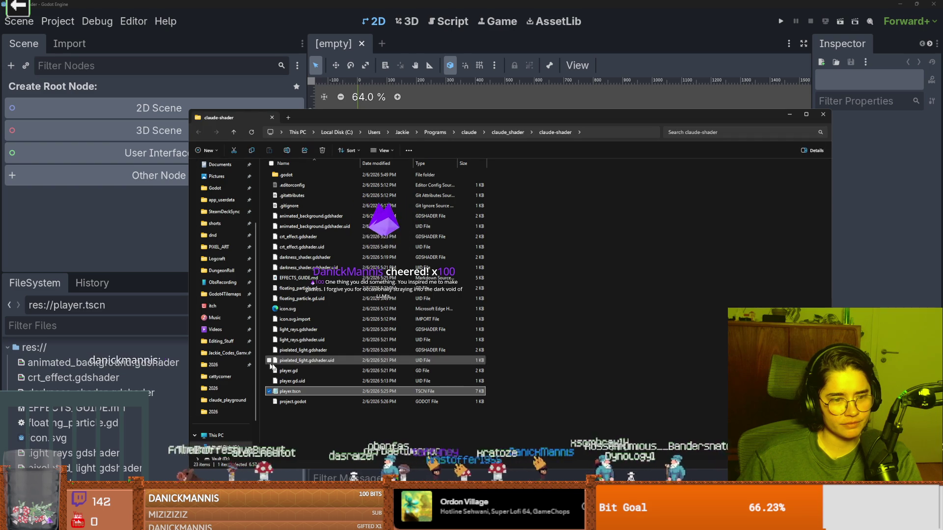
# Close the Notepad view of player.tscn and reopen it with Visual Studio Code
pyautogui.doubleClick(295, 390)
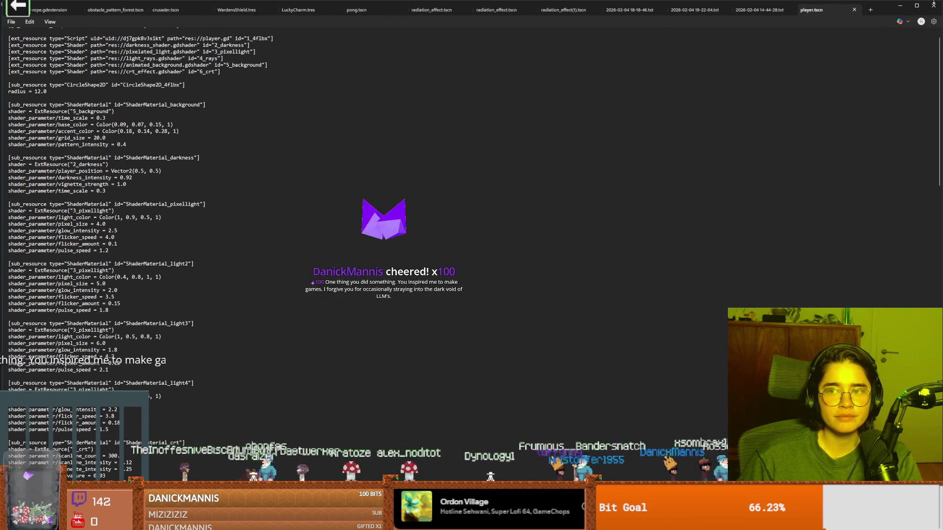
pyautogui.click(899, 5)
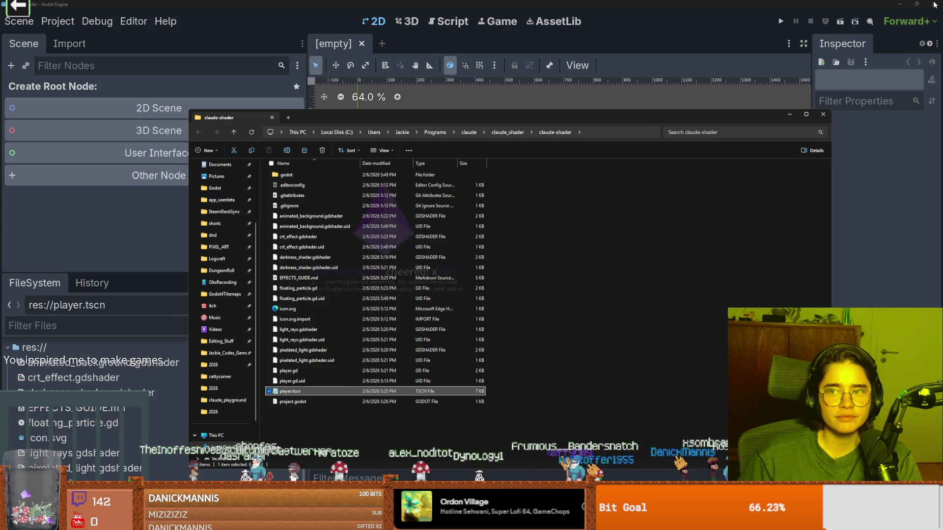
pyautogui.rightClick(280, 391)
pyautogui.rightClick(278, 391)
pyautogui.rightClick(277, 391)
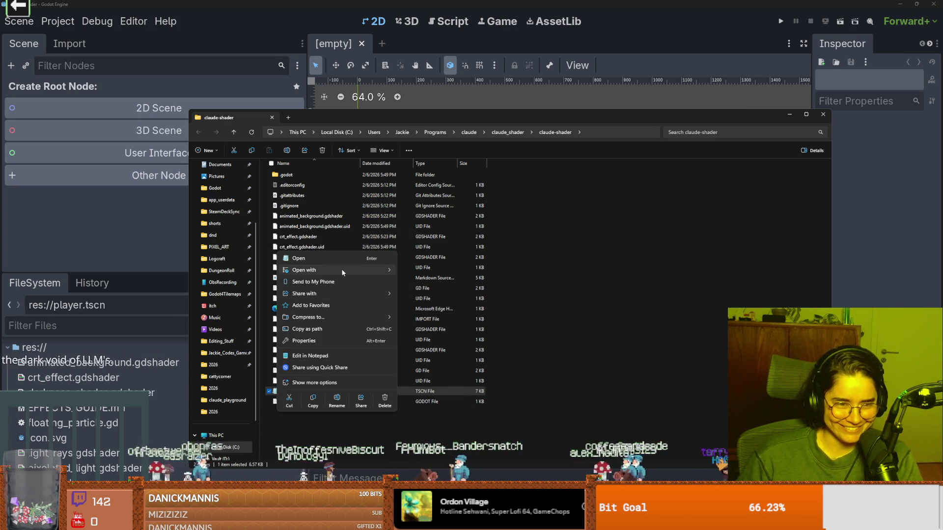
pyautogui.moveTo(341, 270)
pyautogui.click(428, 276)
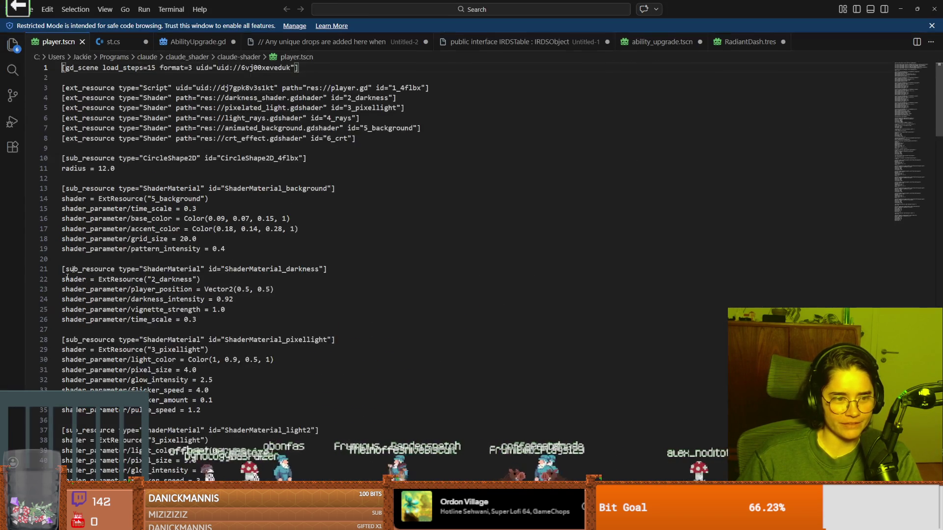
# In the player.tscn tab, scroll to FloatingParticles and select the float_speed property on line 89
pyautogui.scroll(-5, 121, 345)
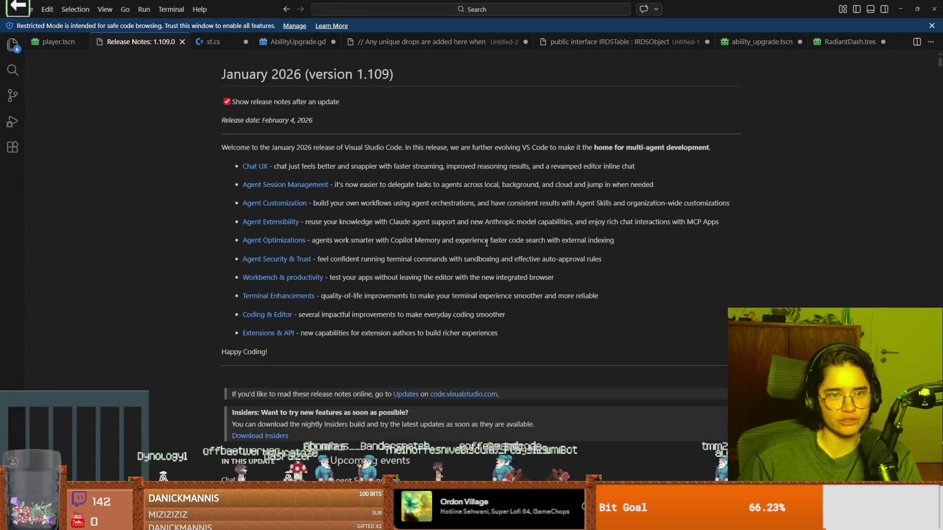
pyautogui.click(76, 43)
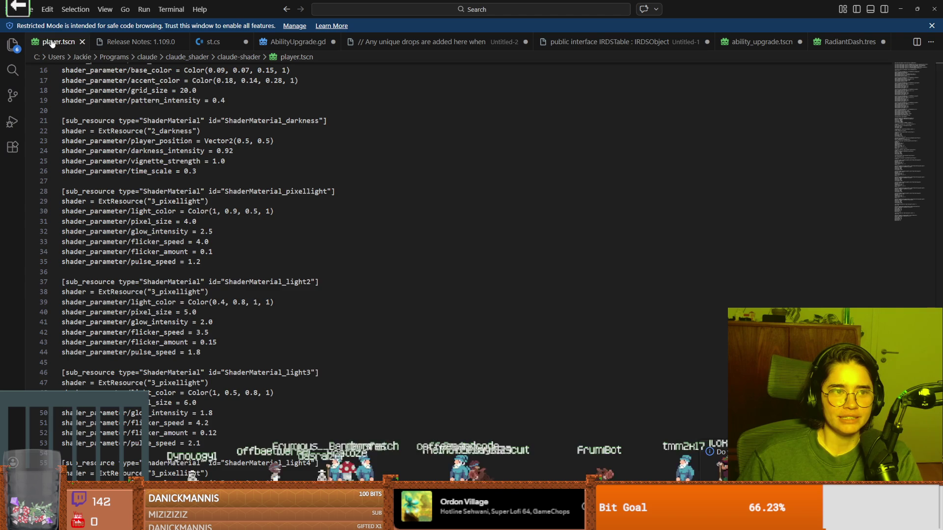
pyautogui.scroll(-7, 185, 302)
pyautogui.scroll(-9, 185, 302)
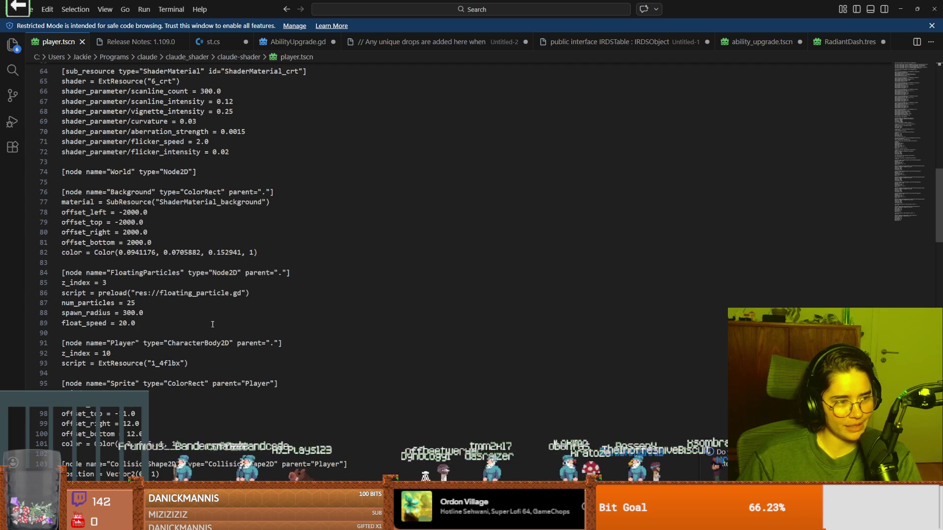
pyautogui.scroll(-1, 181, 341)
pyautogui.scroll(1, 183, 333)
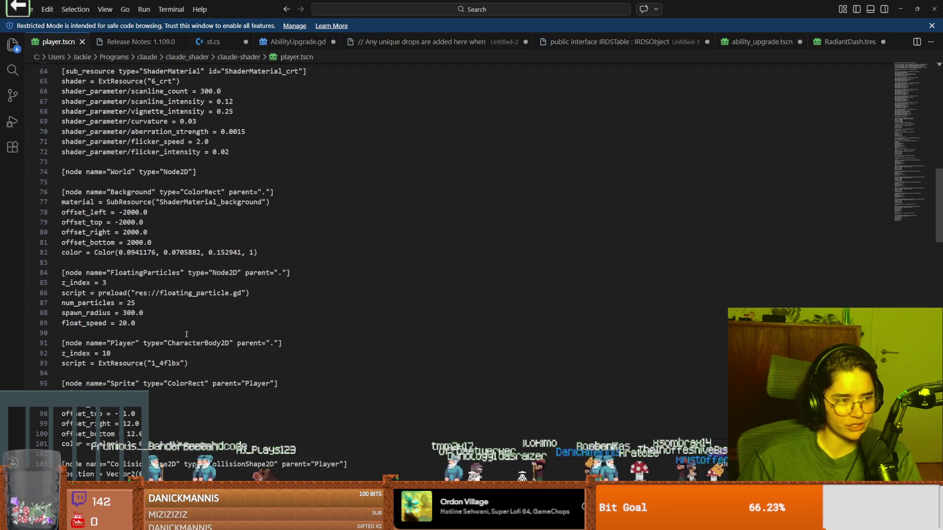
pyautogui.doubleClick(95, 324)
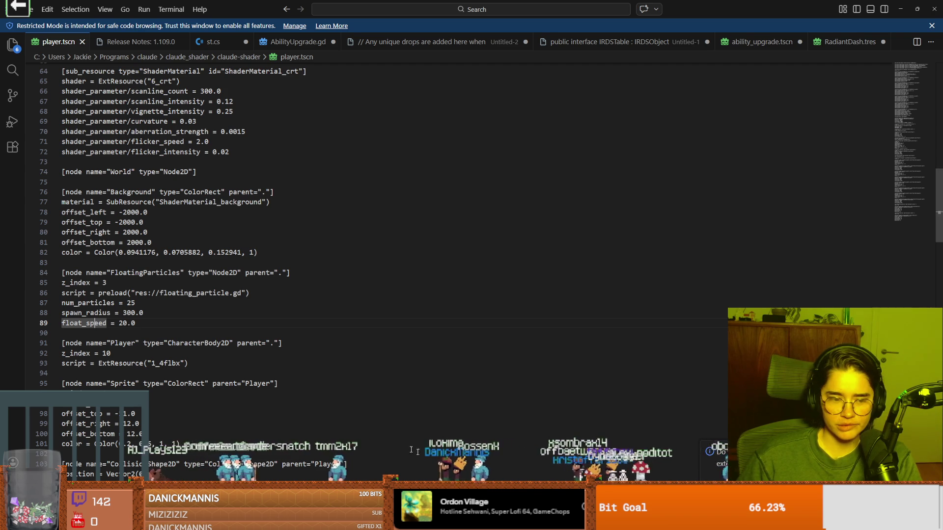
pyautogui.press('Escape')
# Select the floating_particle script name on line 86, then minimise Visual Studio Code
pyautogui.hotkey('alt', 'Tab')
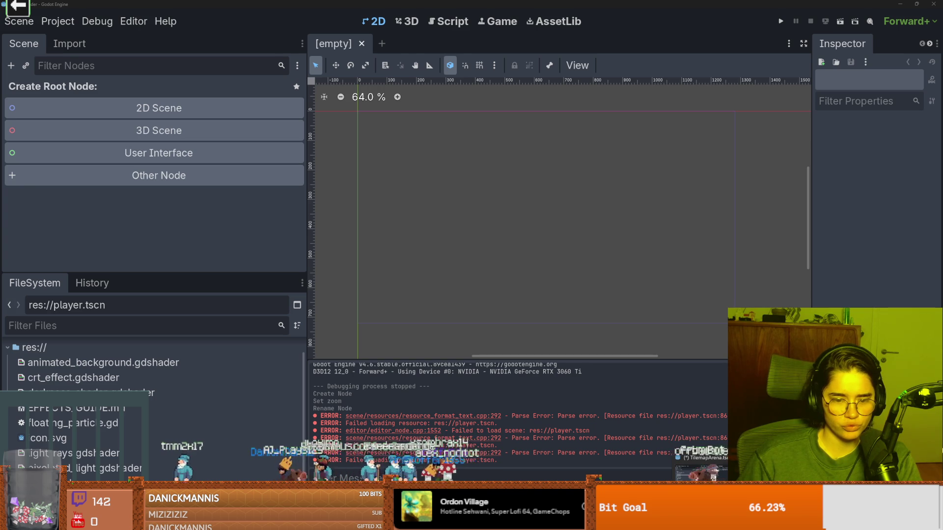
pyautogui.hotkey('alt', 'Tab')
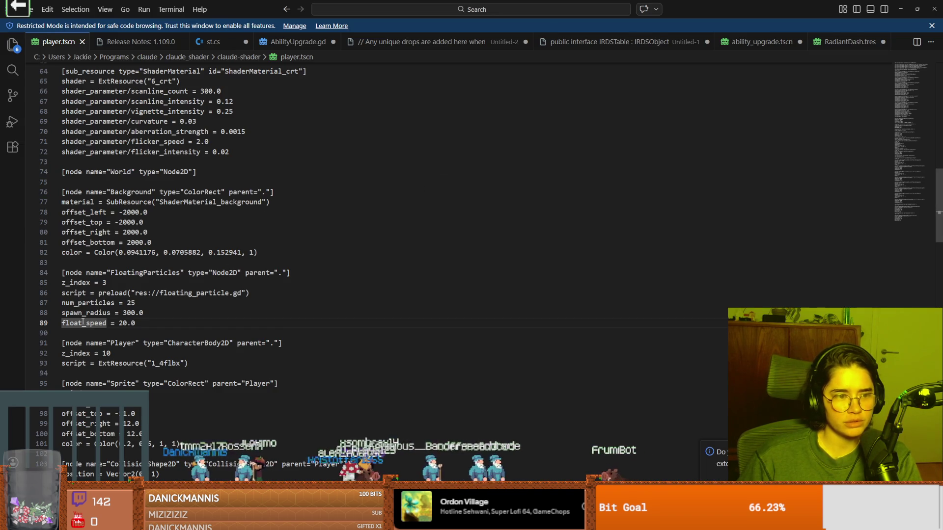
pyautogui.click(106, 295)
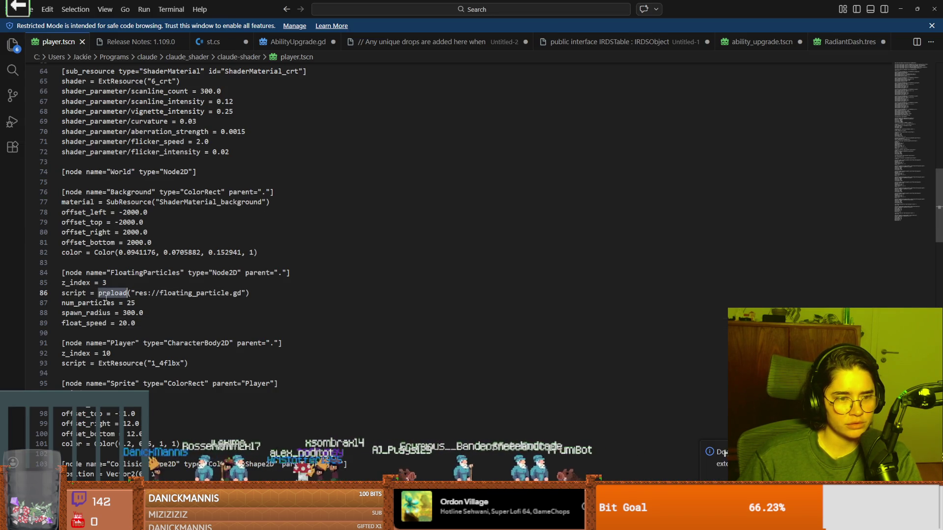
pyautogui.doubleClick(181, 295)
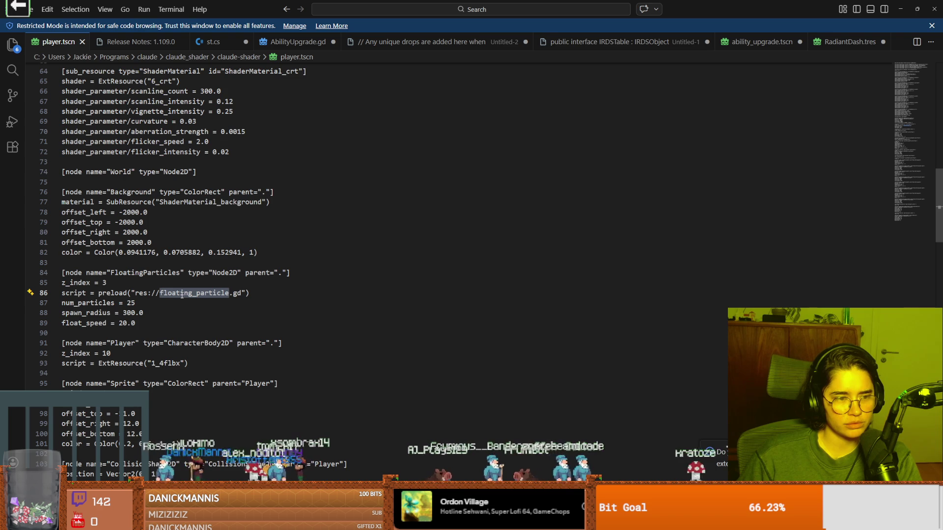
pyautogui.moveTo(427, 10)
pyautogui.mouseDown()
pyautogui.moveTo(430, 204)
pyautogui.moveTo(513, 195)
pyautogui.mouseUp()
pyautogui.click(667, 194)
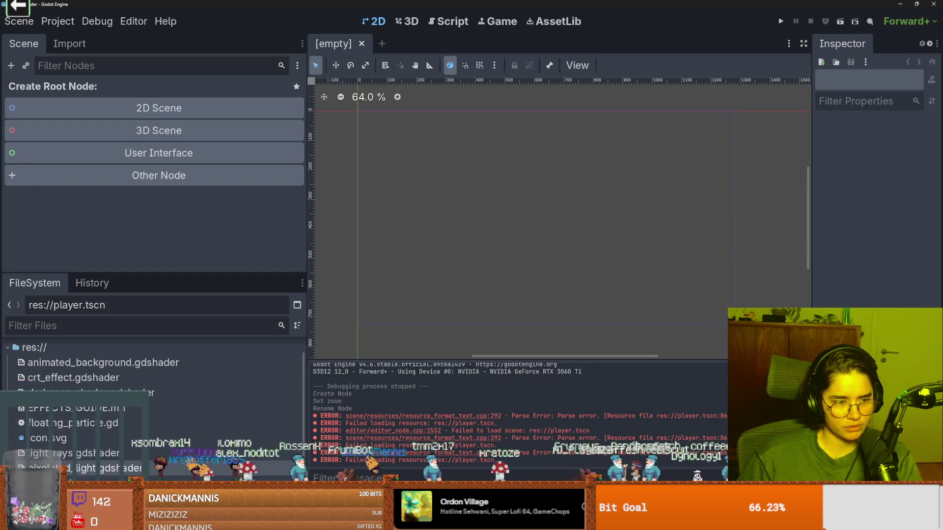
# Open floating_particle.gd, then try opening player.tscn, which triggers the parse error
pyautogui.doubleClick(110, 424)
pyautogui.press('Down')
pyautogui.press('Down')
pyautogui.press('Down')
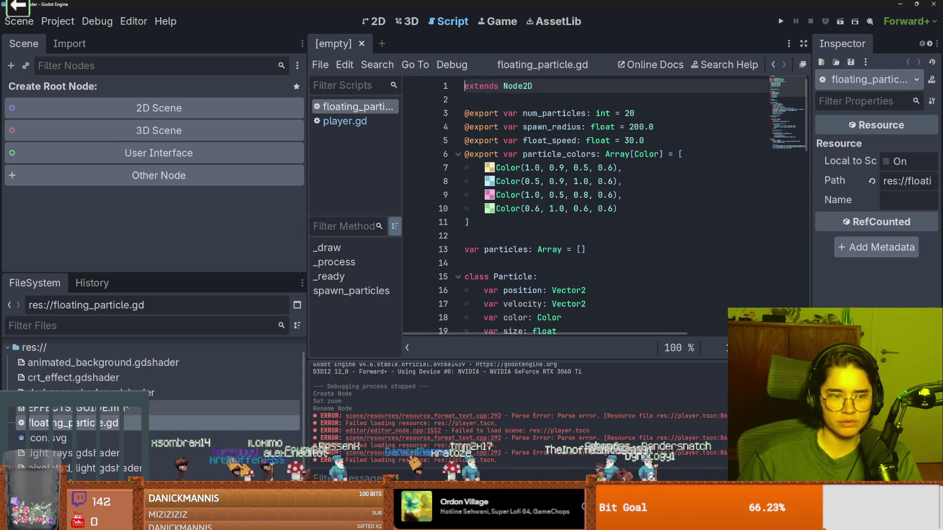
pyautogui.press('Return')
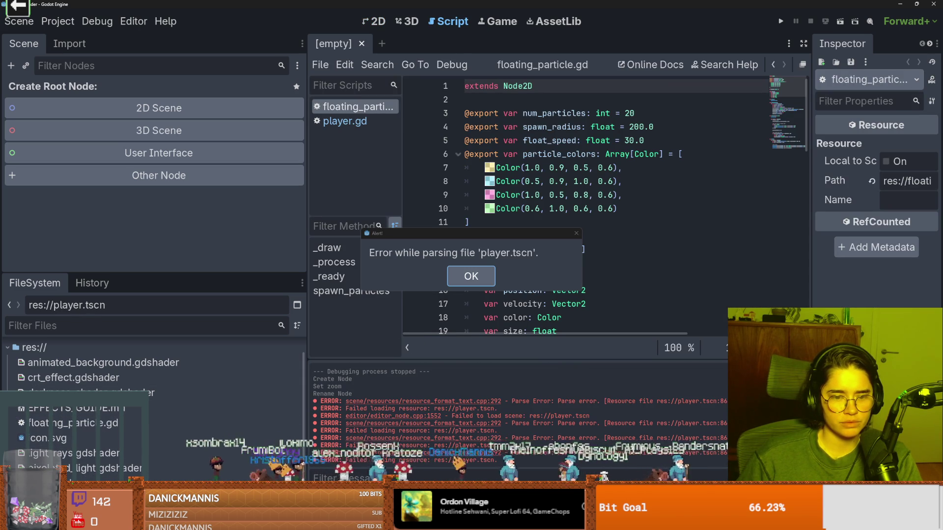
# Dismiss the alert, close the Claude Shader project, and relaunch it from the Project Manager
pyautogui.doubleClick(722, 4)
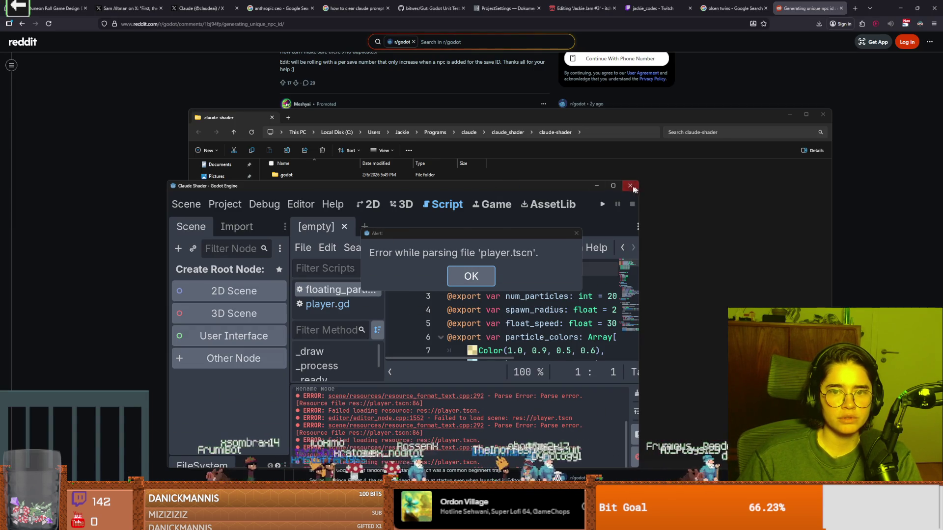
pyautogui.press('Return')
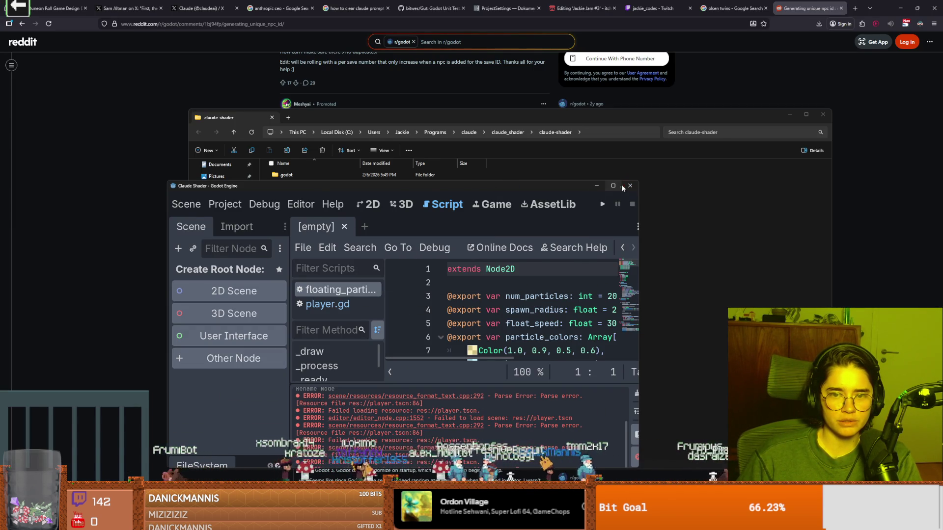
pyautogui.click(630, 186)
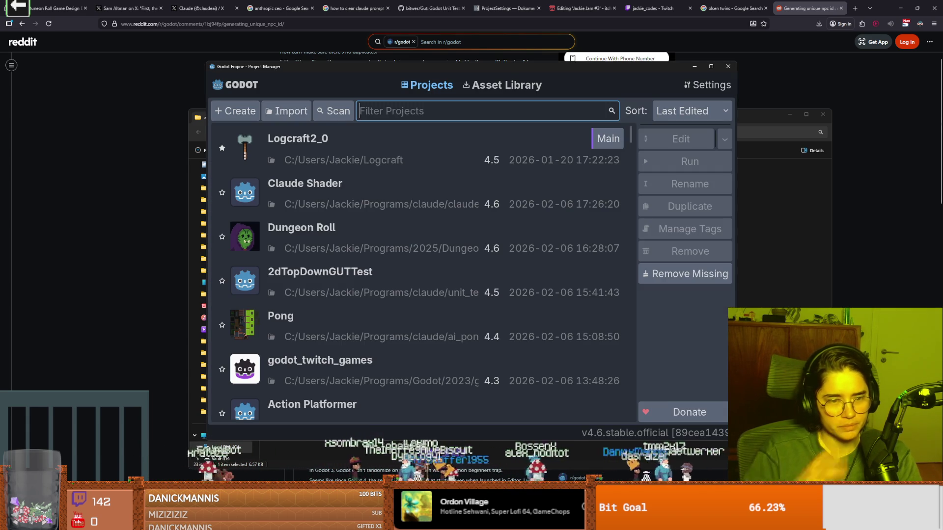
pyautogui.doubleClick(541, 194)
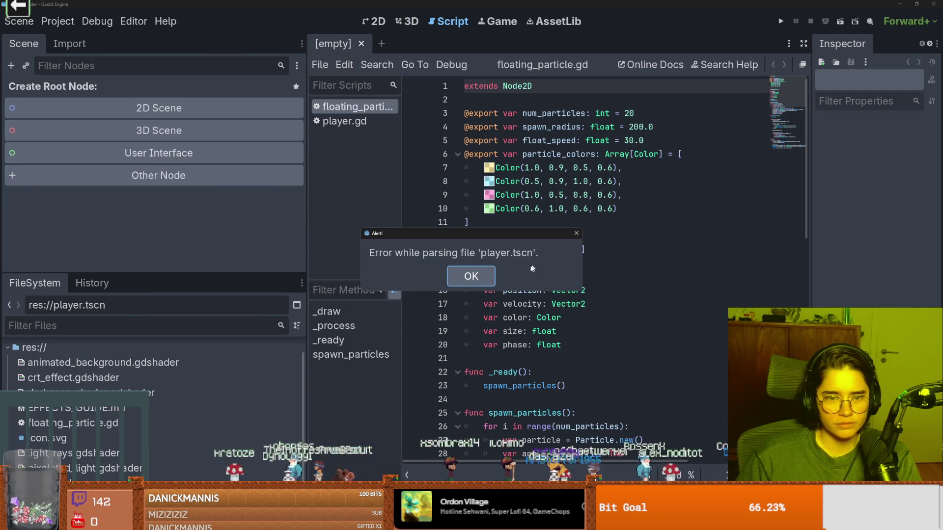
# Run the project again and select the two red player.tscn parse errors in the output log
pyautogui.click(470, 276)
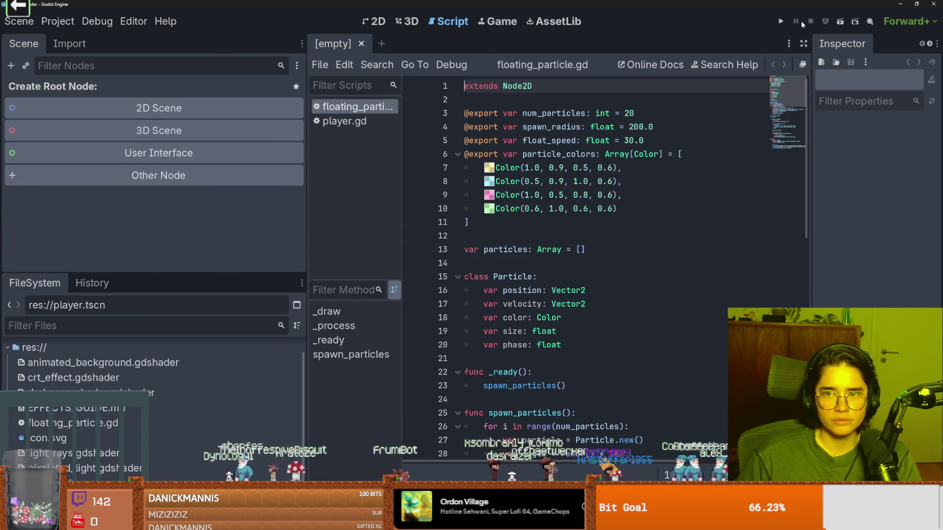
pyautogui.click(780, 21)
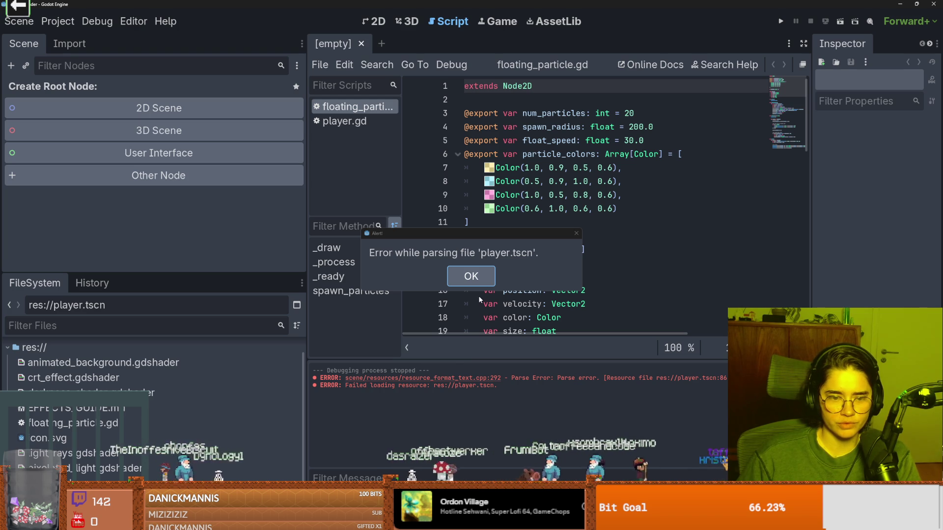
pyautogui.click(471, 276)
pyautogui.moveTo(497, 385); pyautogui.dragTo(314, 379)
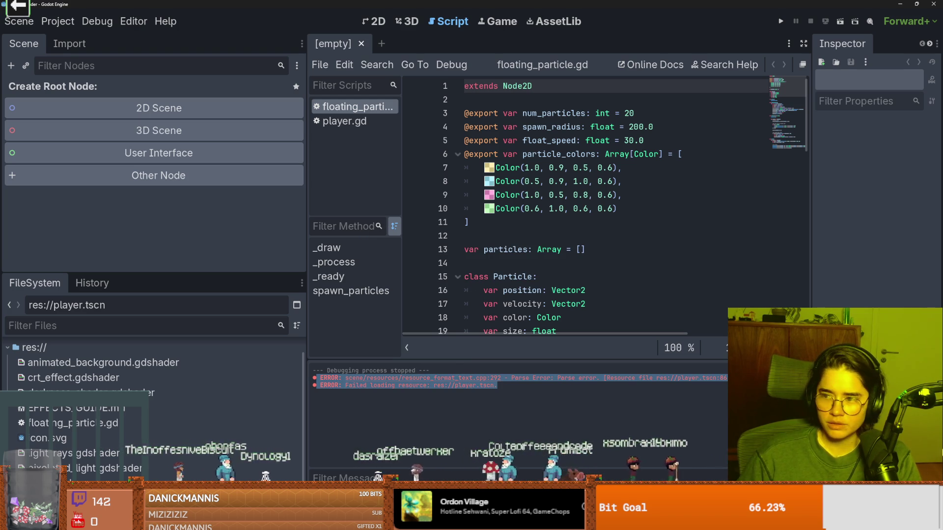
# Send the parse errors to Claude Code, then save items.gd in the Dungeon Roll project
pyautogui.hotkey('alt', 'Tab')
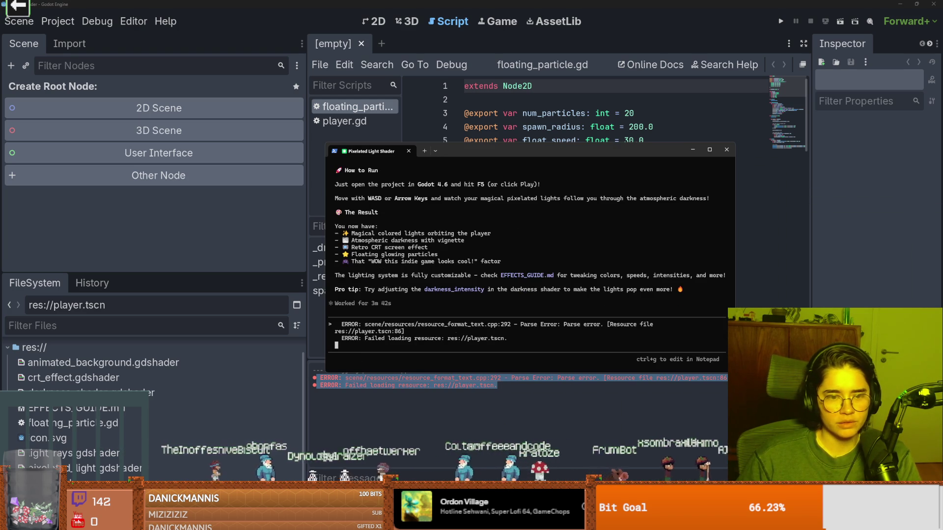
pyautogui.press('Return')
pyautogui.hotkey('alt', 'Tab')
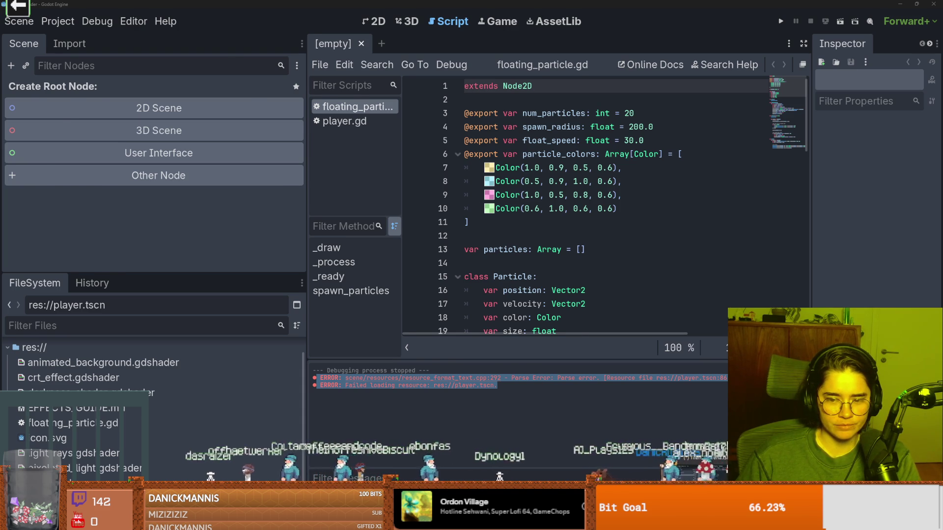
pyautogui.hotkey('alt', 'Tab')
pyautogui.hotkey('ctrl', 's')
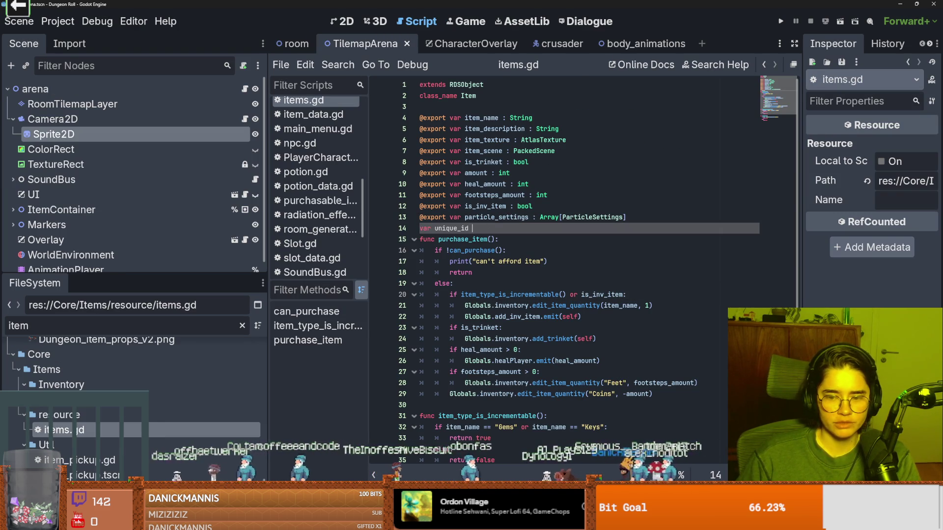
# Read the r/godot comments on unique NPC ids, including the Guid.NewGuid() suggestion, then return to items.gd
pyautogui.hotkey('alt', 'Tab')
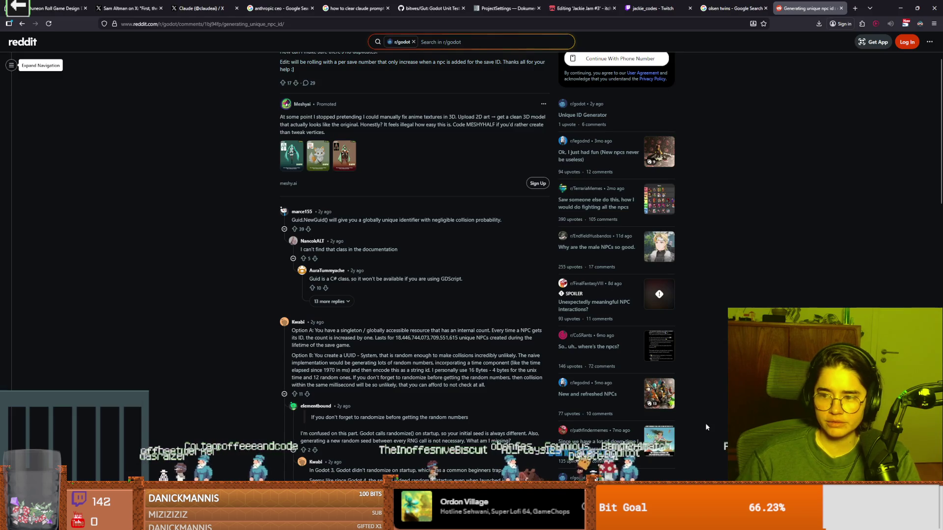
pyautogui.moveTo(294, 220); pyautogui.dragTo(322, 220)
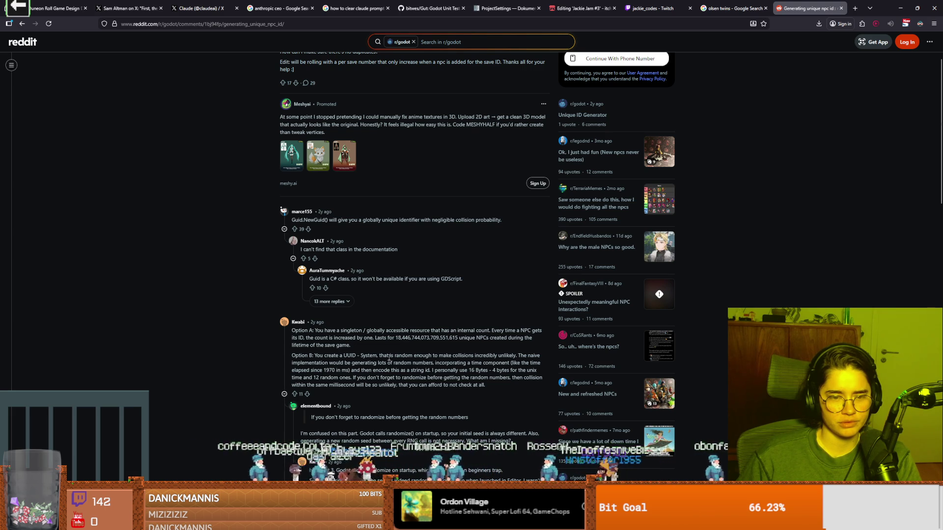
pyautogui.scroll(-2, 377, 365)
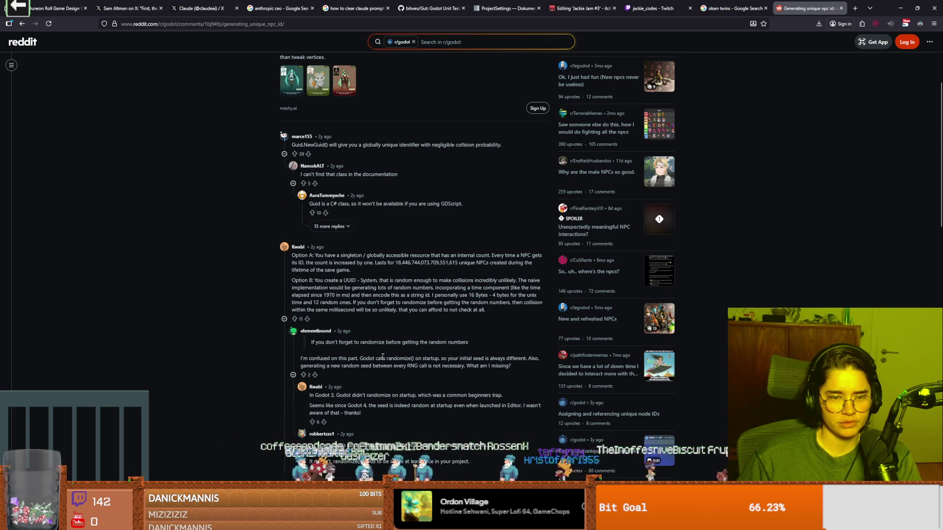
pyautogui.scroll(-3, 383, 357)
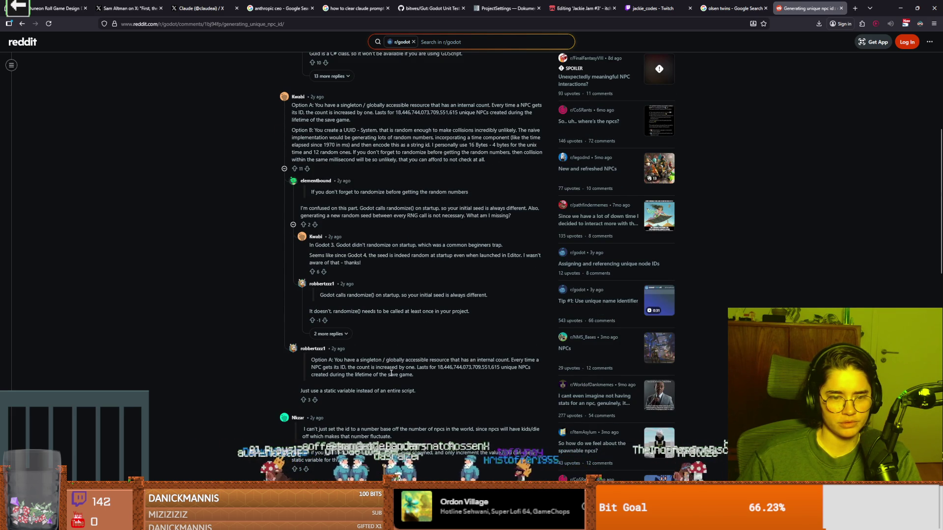
pyautogui.scroll(-1, 391, 373)
pyautogui.scroll(-4, 391, 373)
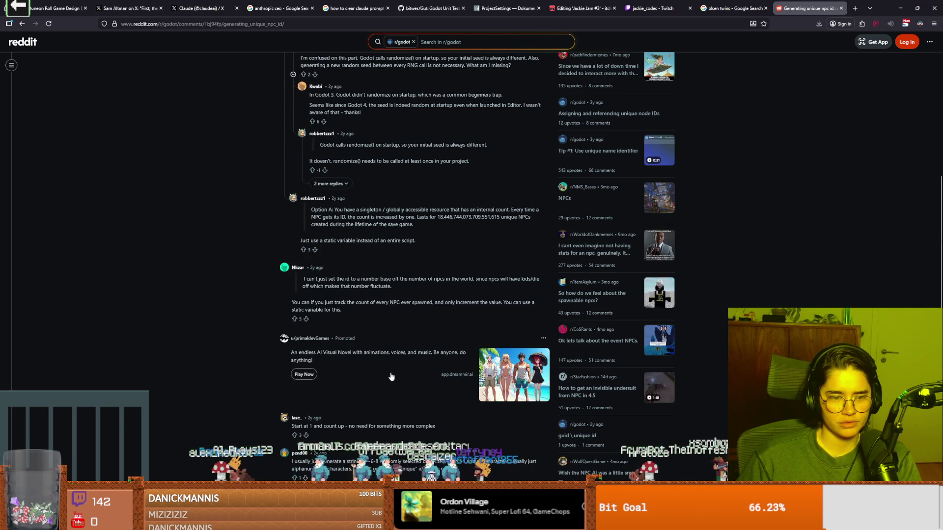
pyautogui.moveTo(309, 351); pyautogui.dragTo(348, 355)
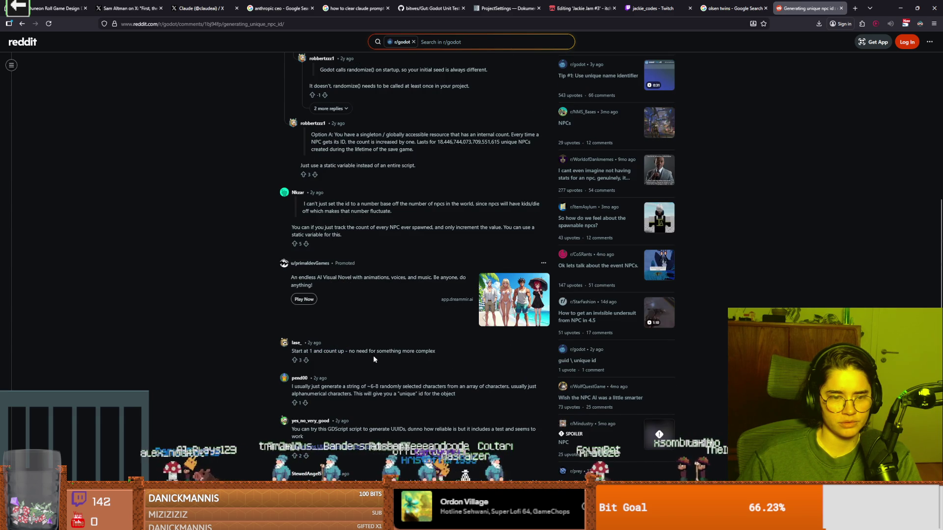
pyautogui.click(375, 364)
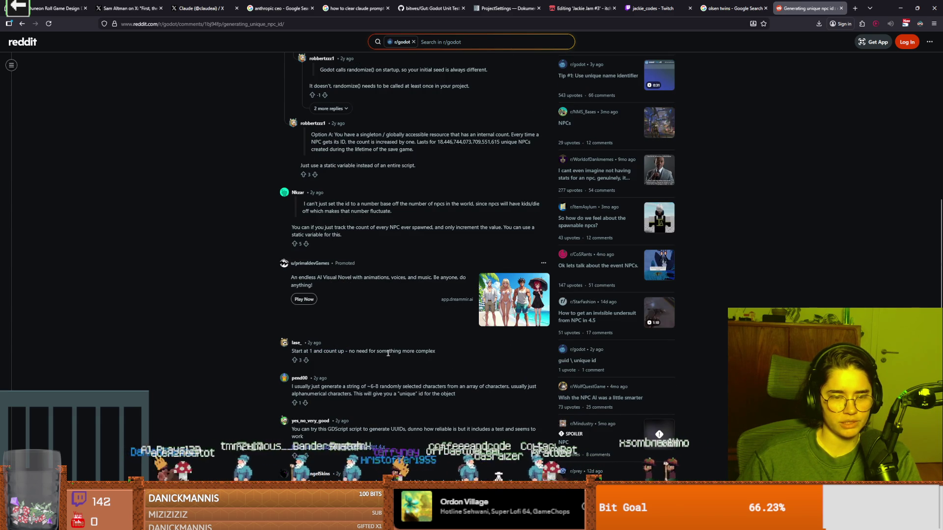
pyautogui.scroll(-1, 392, 379)
pyautogui.scroll(-1, 391, 379)
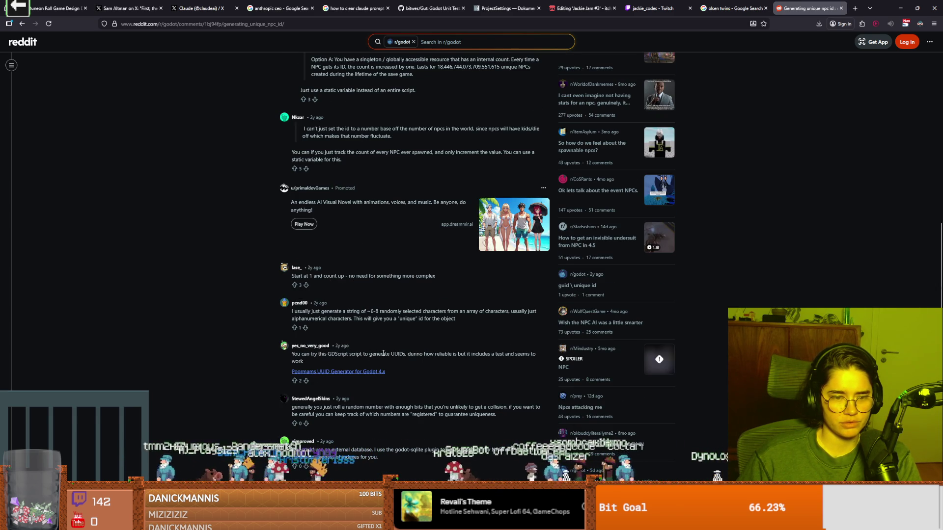
pyautogui.scroll(-2, 395, 373)
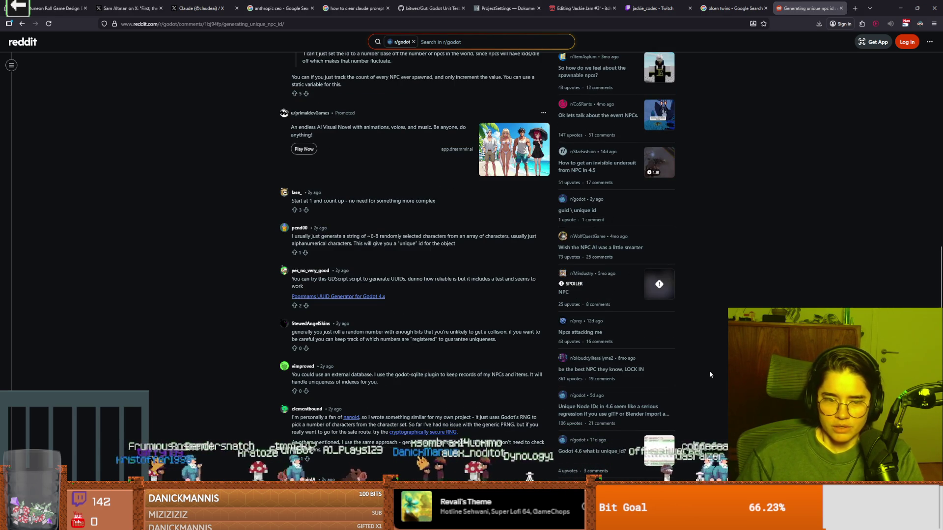
pyautogui.scroll(-2, 325, 301)
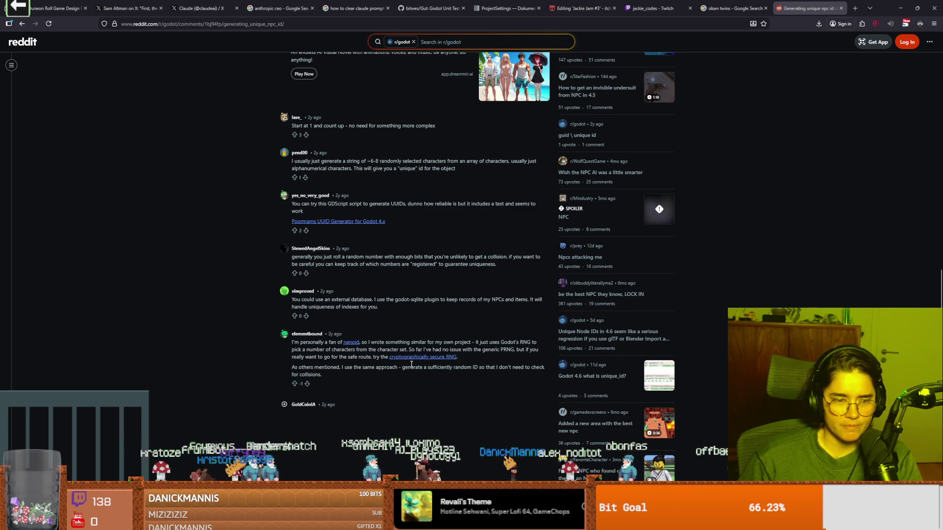
pyautogui.hotkey('alt', 'Tab')
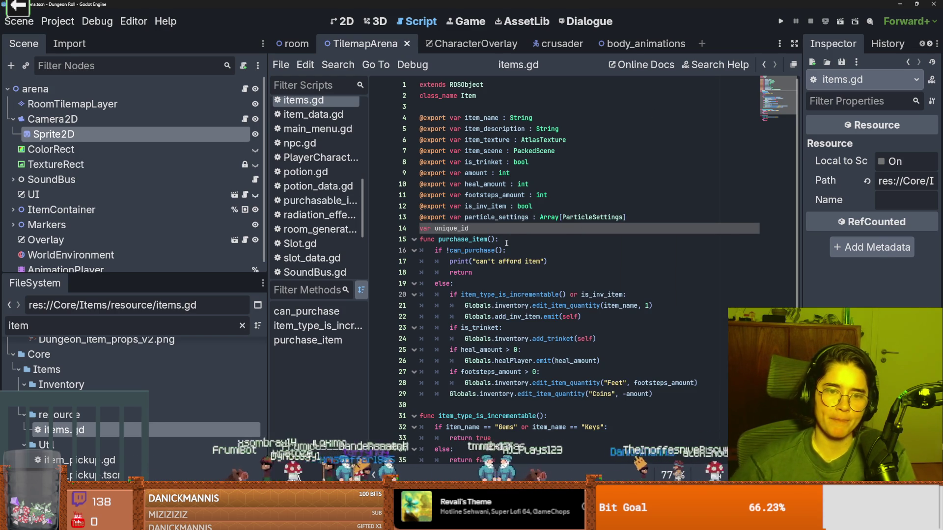
# Add two blank lines below 'var unique_id' in items.gd and start typing 'fu'
pyautogui.click(490, 230)
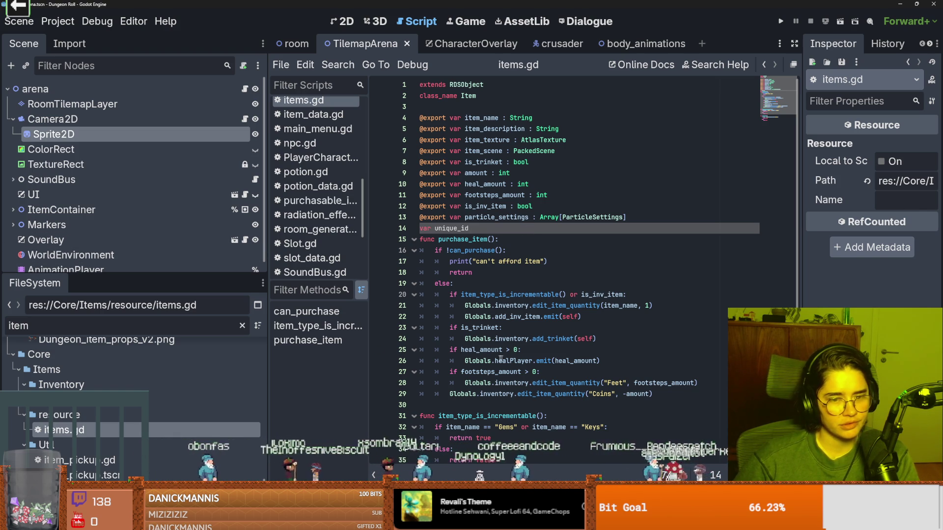
pyautogui.click(477, 349)
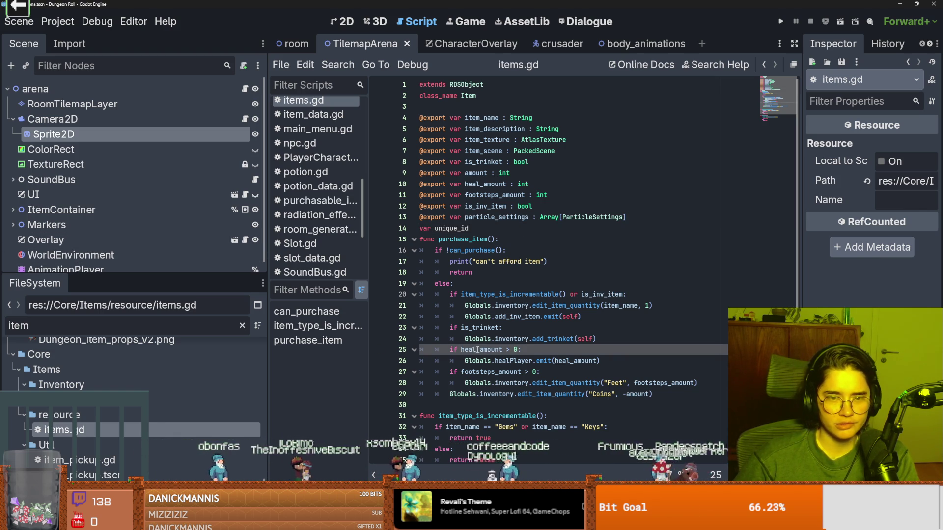
pyautogui.click(474, 230)
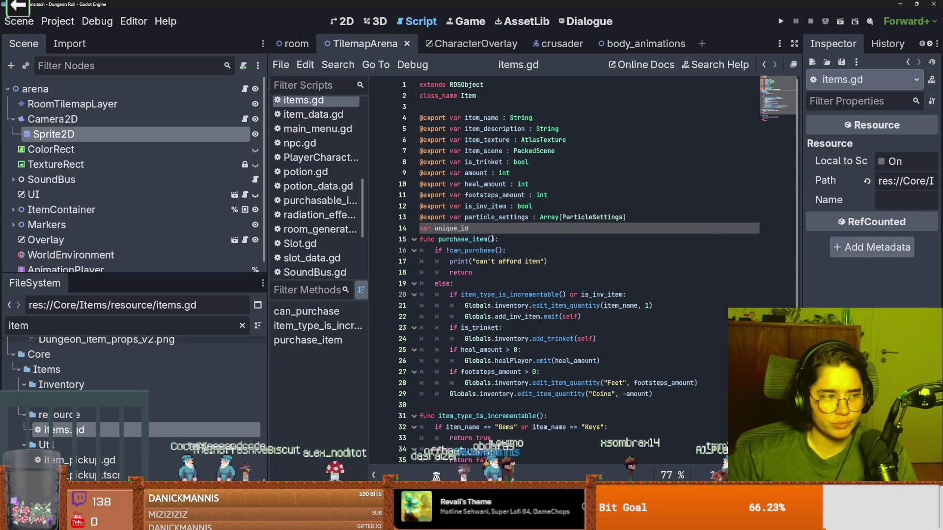
pyautogui.press('Return')
pyautogui.press('Return')
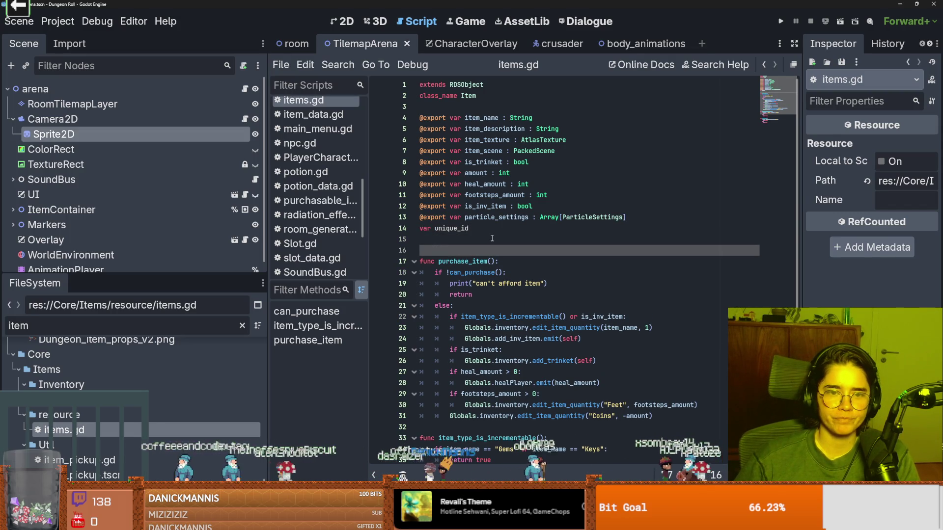
pyautogui.press('Return')
pyautogui.press('Up')
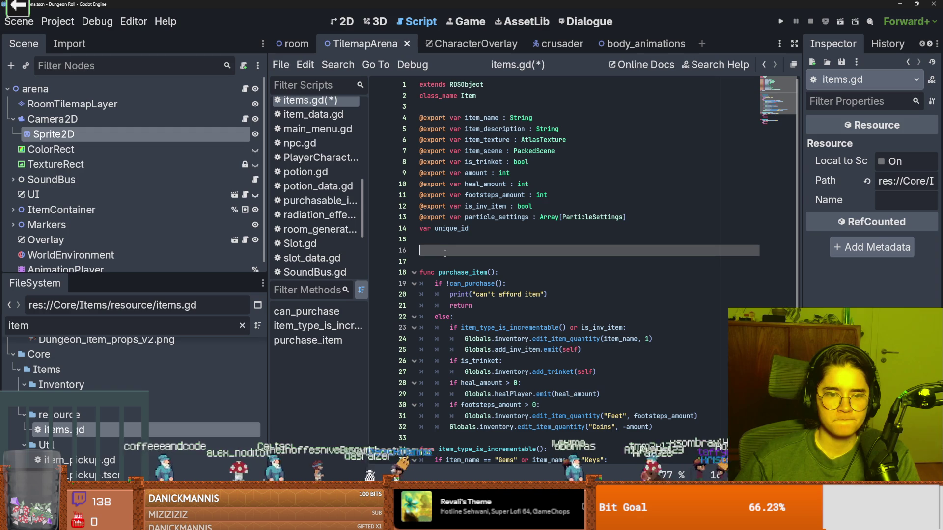
pyautogui.write('fu')
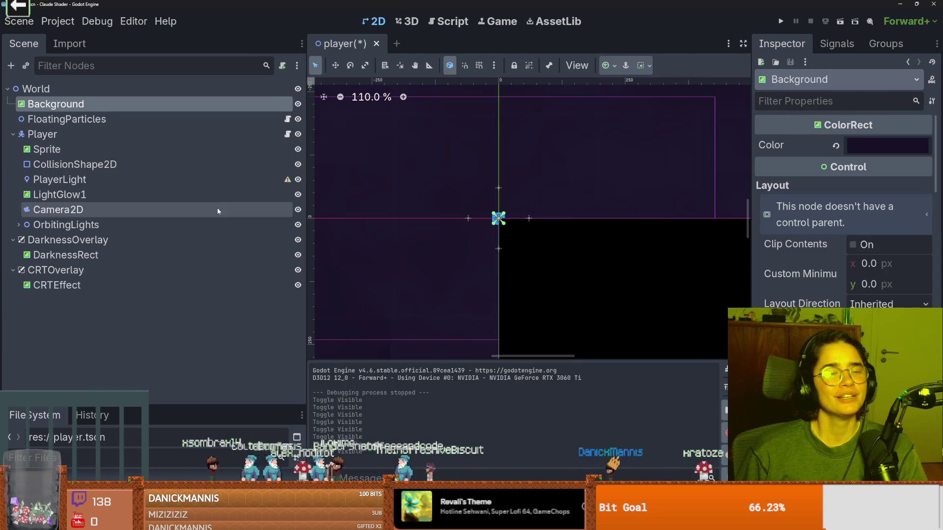
# Check the FloatingParticles script, then select CRTEffect and frame it in the 2D view
pyautogui.click(182, 120)
pyautogui.click(288, 120)
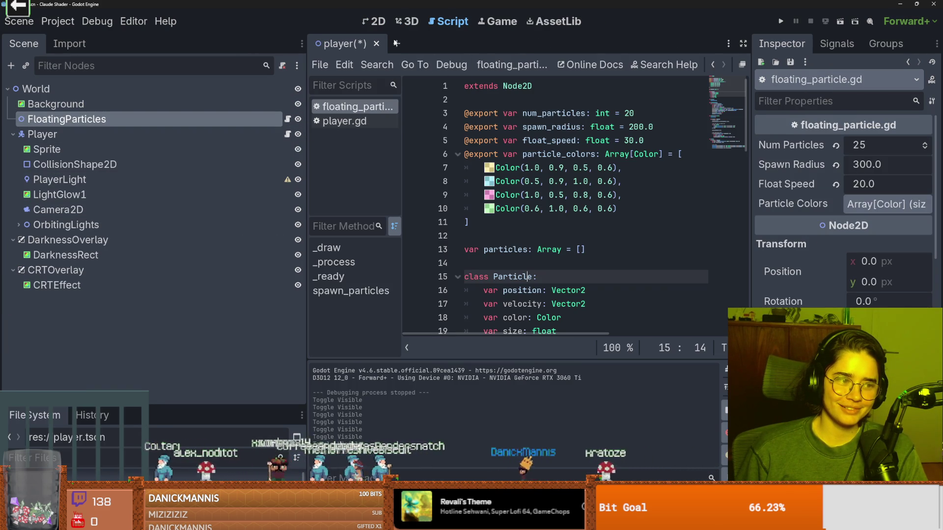
pyautogui.click(361, 23)
pyautogui.click(594, 275)
pyautogui.scroll(-2, 589, 275)
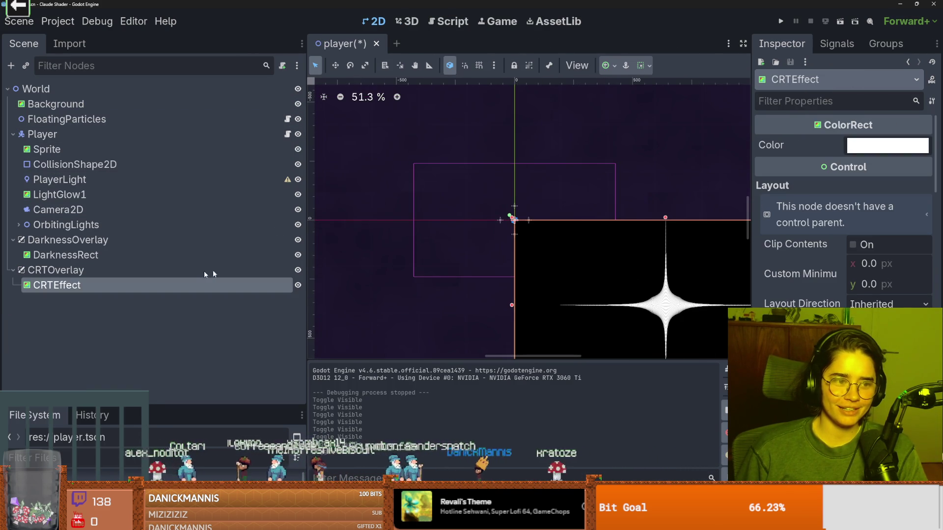
pyautogui.scroll(-1, 540, 330)
pyautogui.moveTo(540, 330); pyautogui.dragTo(452, 267)
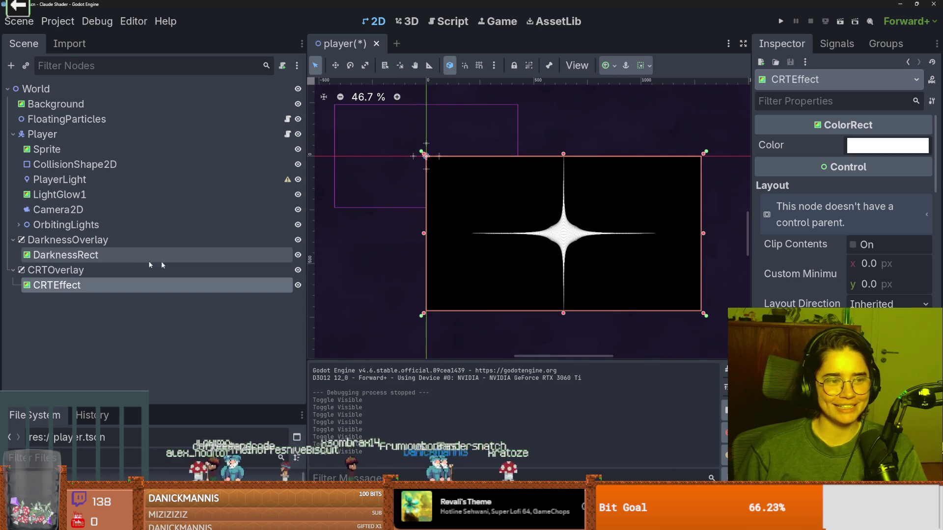
pyautogui.scroll(-10, 843, 211)
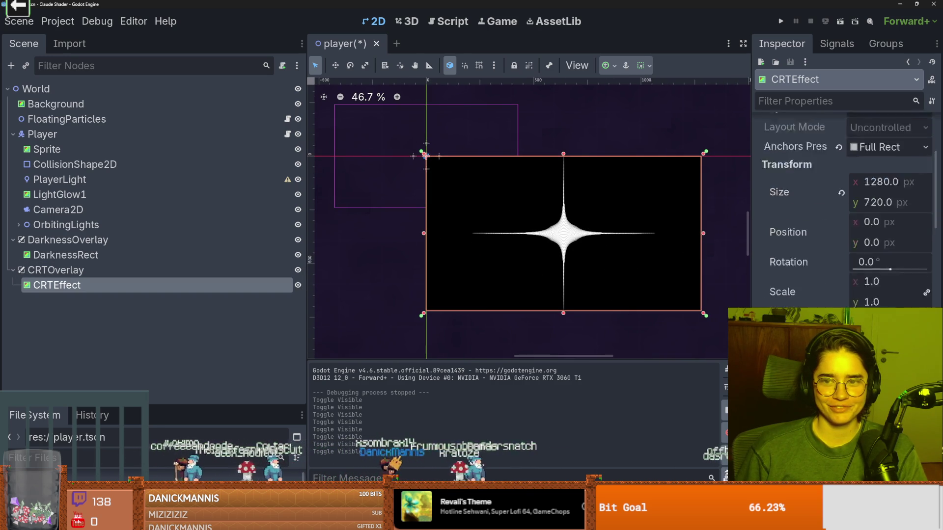
pyautogui.scroll(-5, 843, 211)
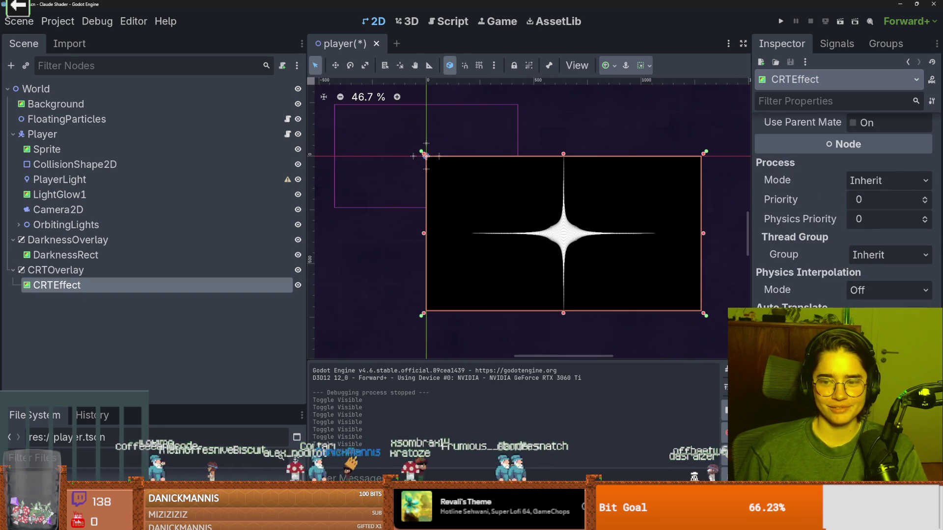
pyautogui.scroll(3, 843, 211)
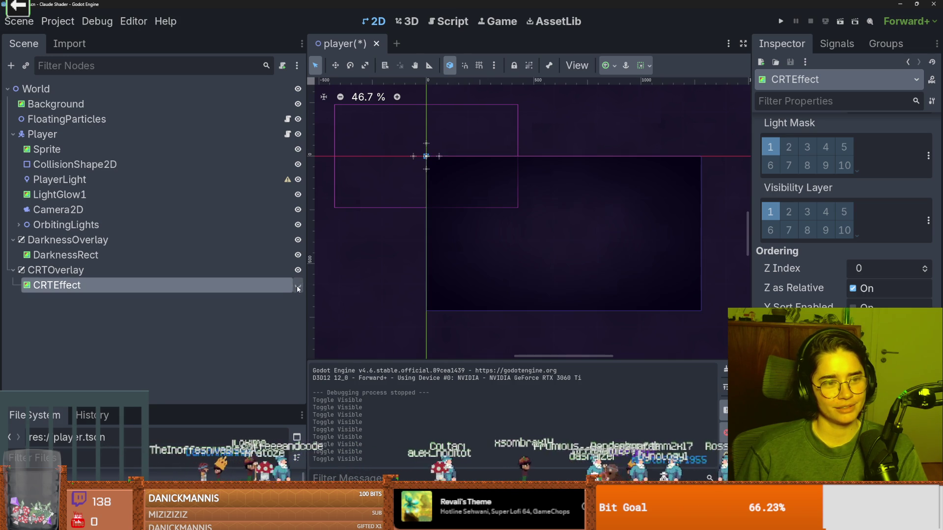
# Inspect the CRTOverlay layer and expand the CRTEffect node's ShaderMaterial
pyautogui.click(231, 271)
pyautogui.scroll(-3, 843, 211)
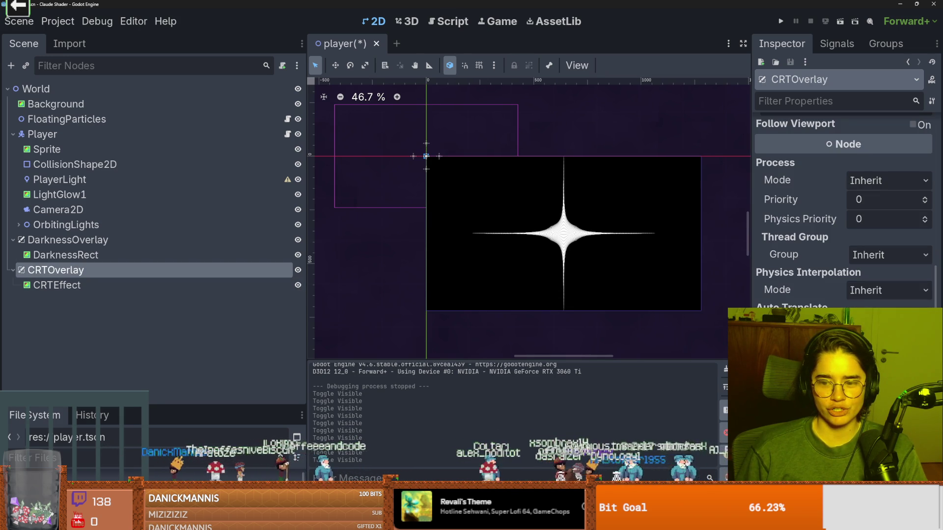
pyautogui.click(231, 286)
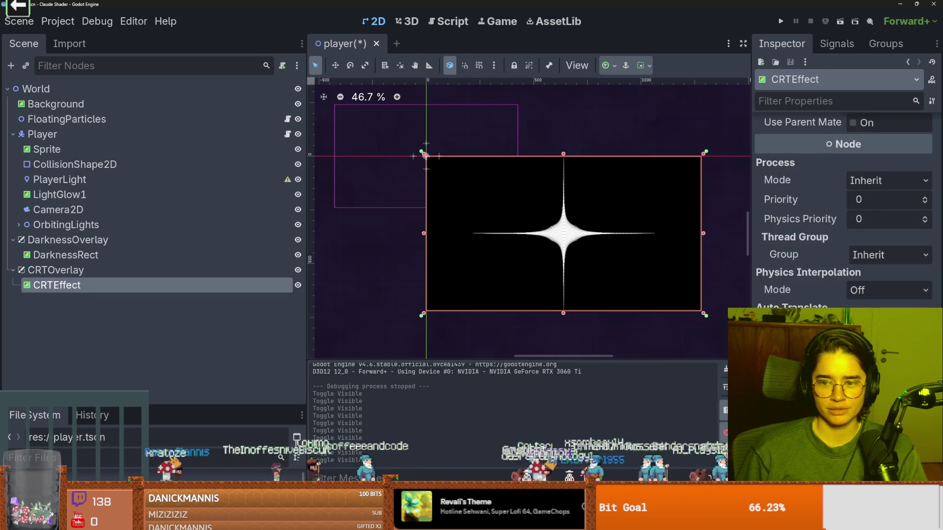
pyautogui.scroll(10, 874, 221)
pyautogui.scroll(-6, 879, 255)
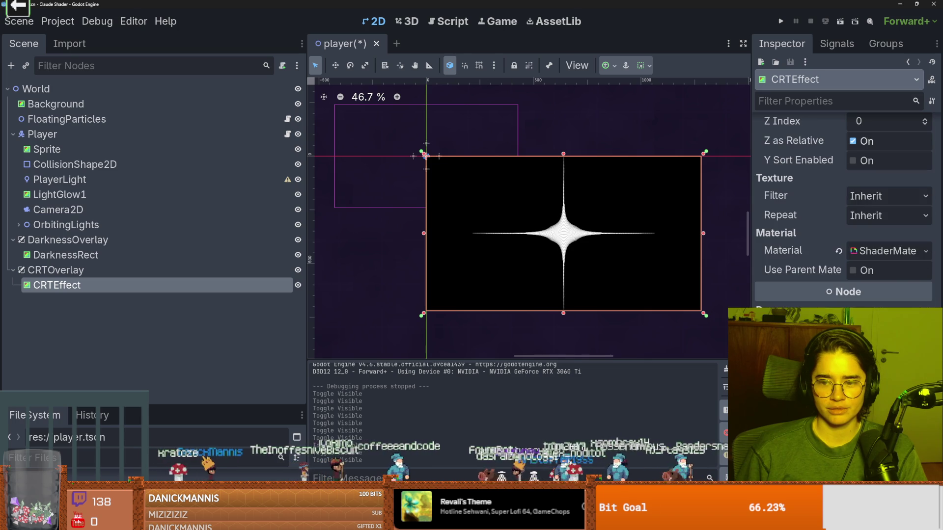
pyautogui.click(882, 251)
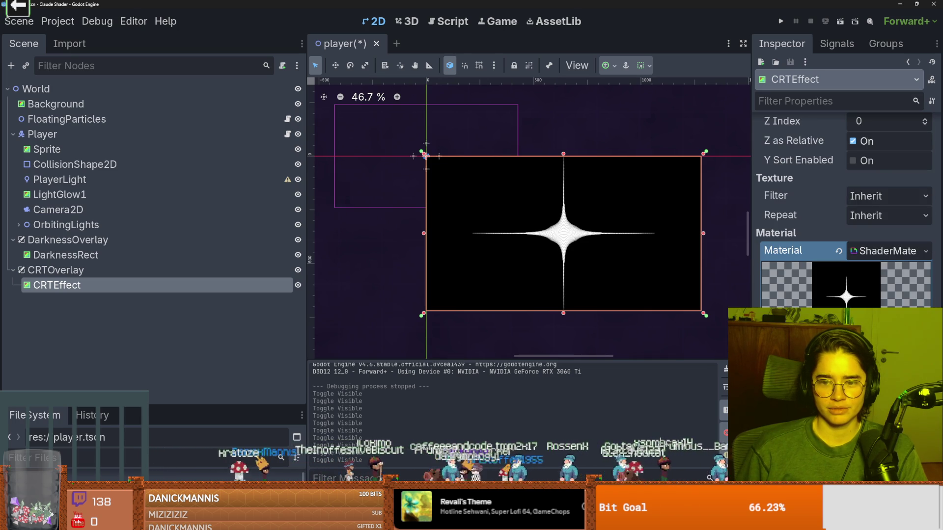
pyautogui.scroll(-5, 529, 216)
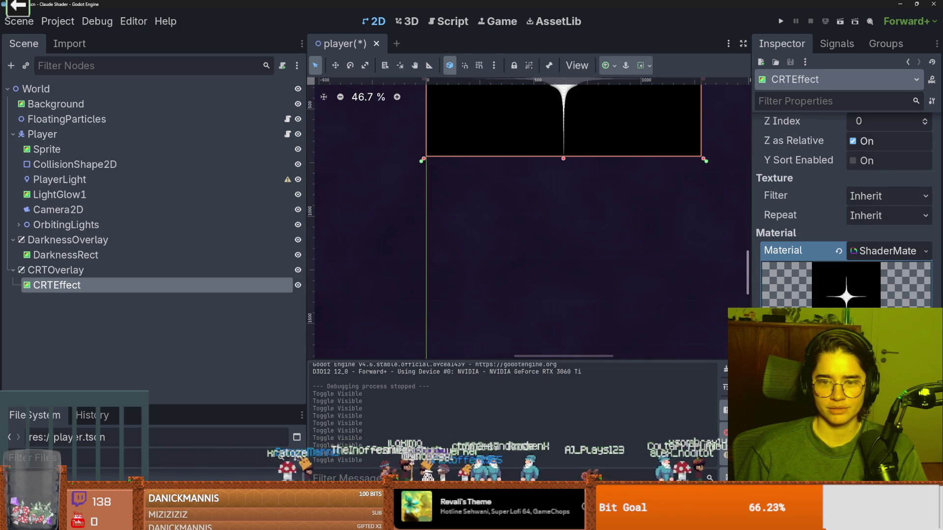
pyautogui.scroll(1, 693, 310)
pyautogui.scroll(-2, 585, 322)
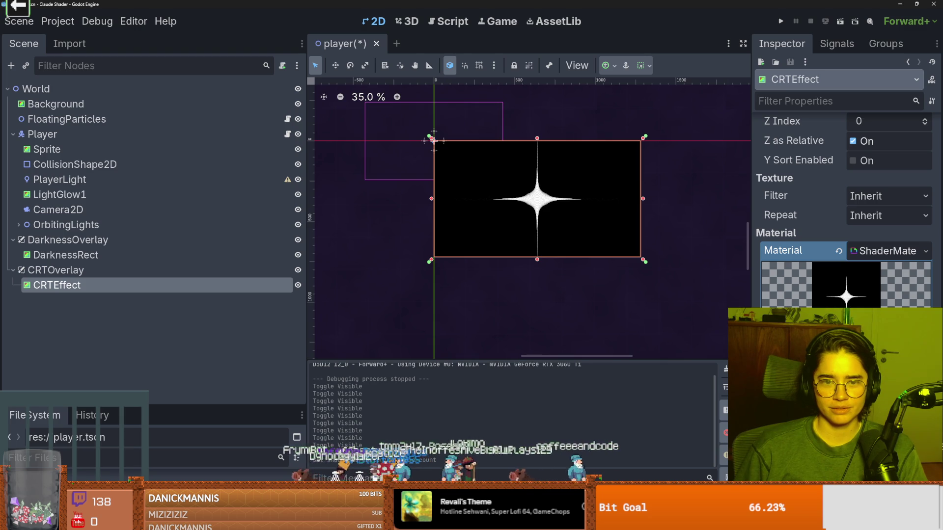
pyautogui.scroll(-5, 844, 210)
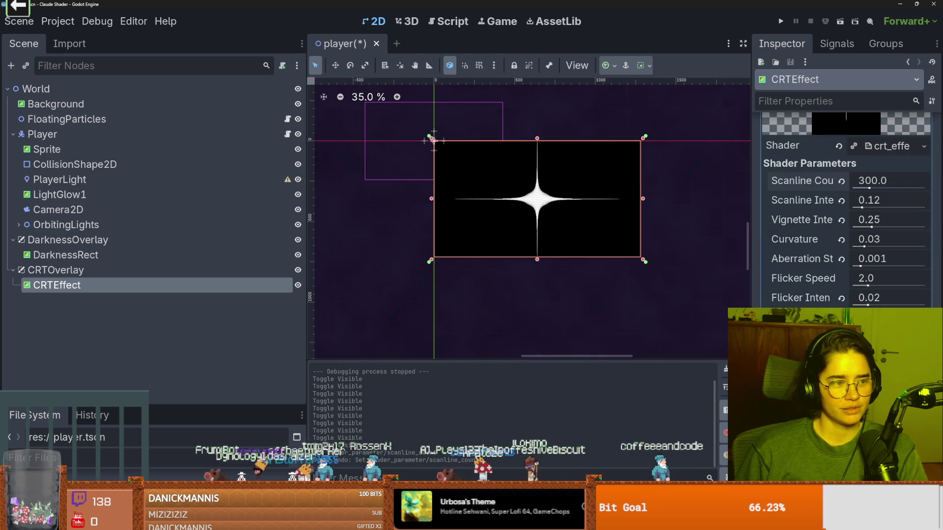
# Hide the CRT overlay and run the game
pyautogui.click(302, 273)
pyautogui.click(298, 271)
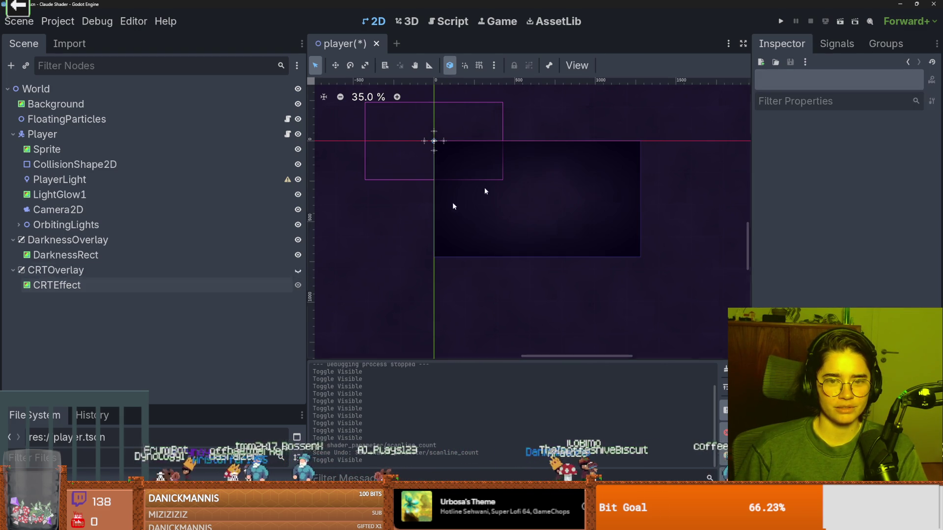
pyautogui.click(781, 23)
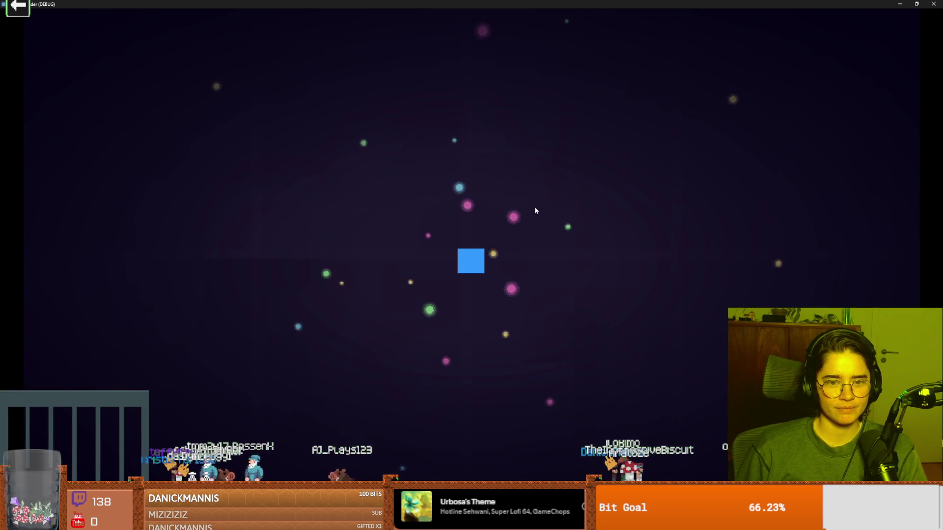
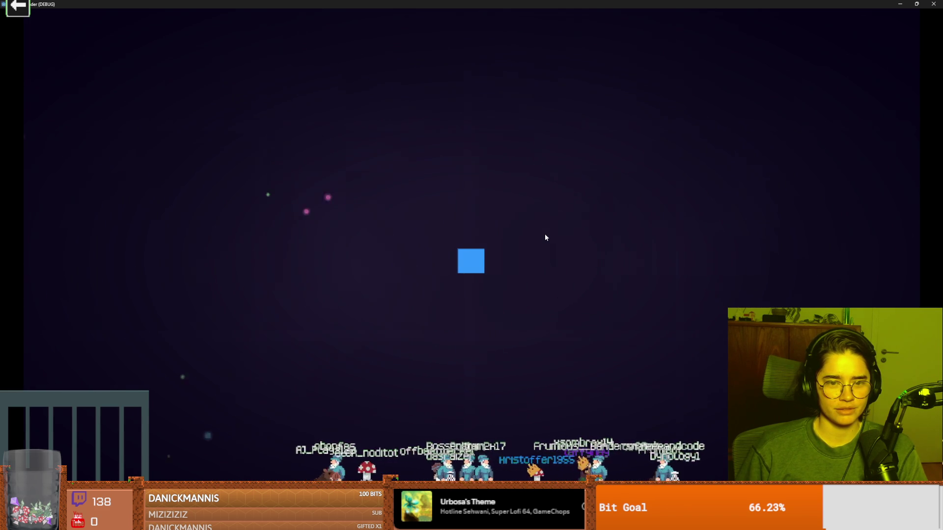
# Shrink and close the running game window to stop debugging and return to the editor
pyautogui.moveTo(442, 7); pyautogui.dragTo(372, 210)
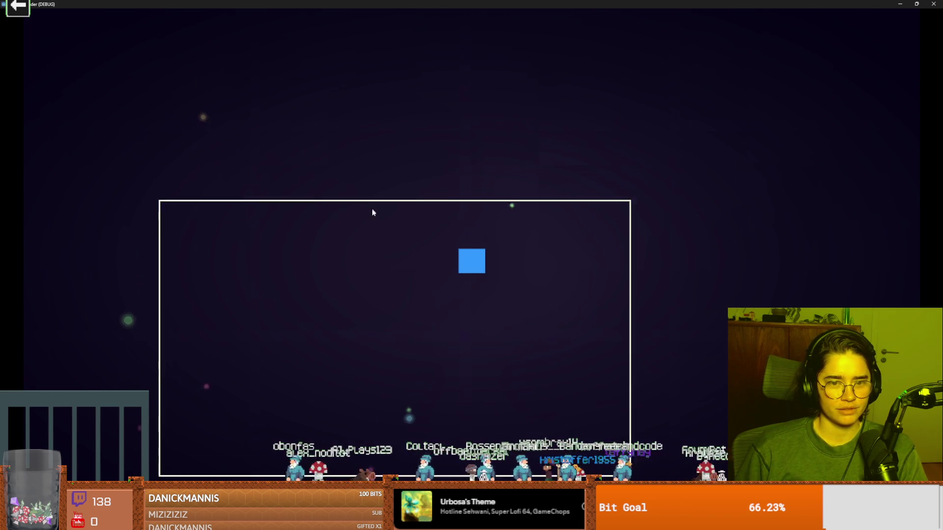
pyautogui.click(621, 206)
pyautogui.click(467, 231)
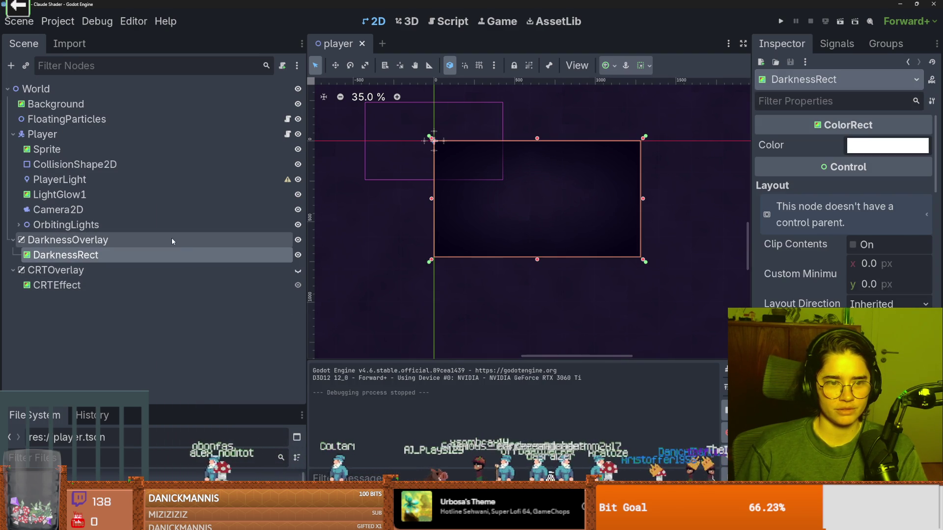
# Change darkness_intensity in DarknessRect's ShaderMaterial and enlarge the FileSystem dock
pyautogui.scroll(-15, 843, 206)
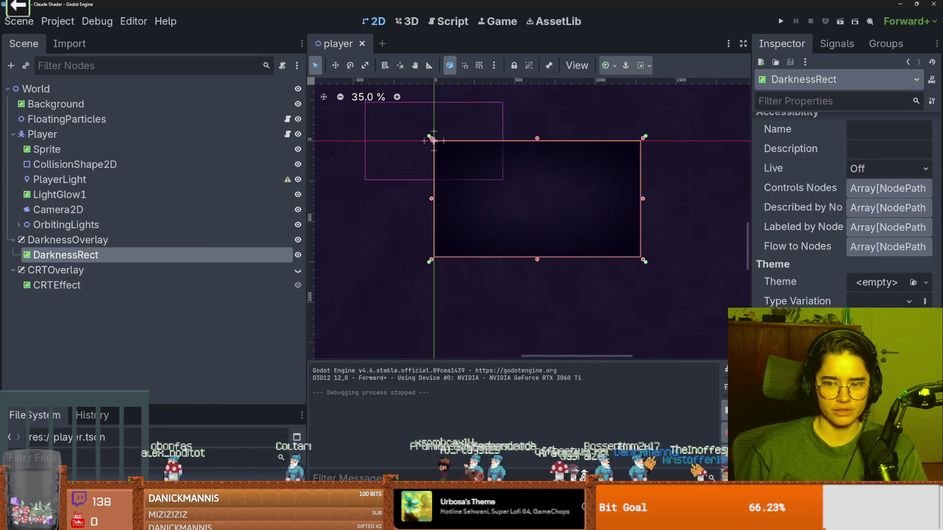
pyautogui.scroll(5, 843, 206)
pyautogui.scroll(-10, 843, 206)
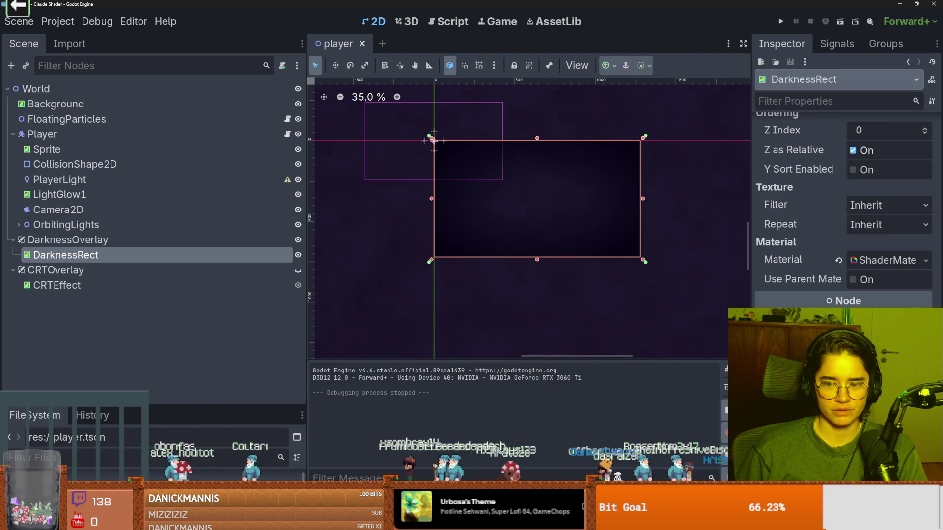
pyautogui.click(869, 261)
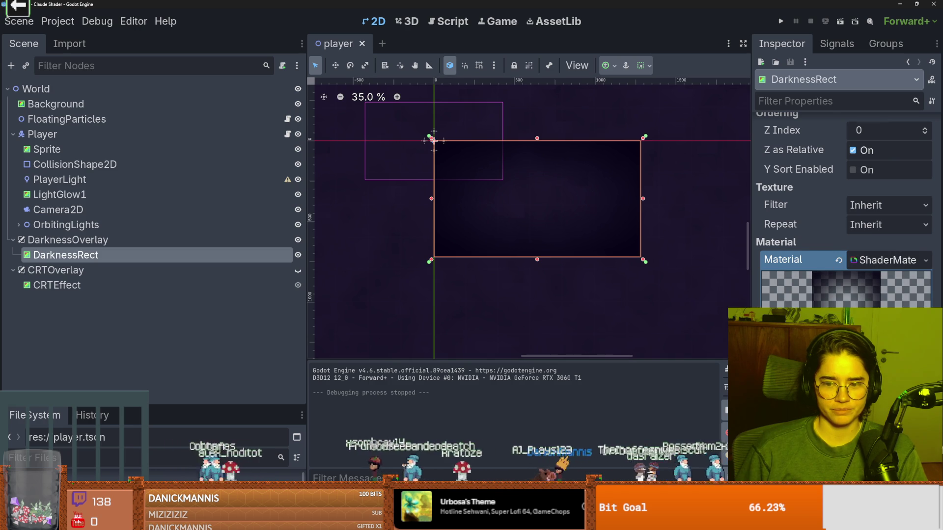
pyautogui.scroll(-3, 843, 207)
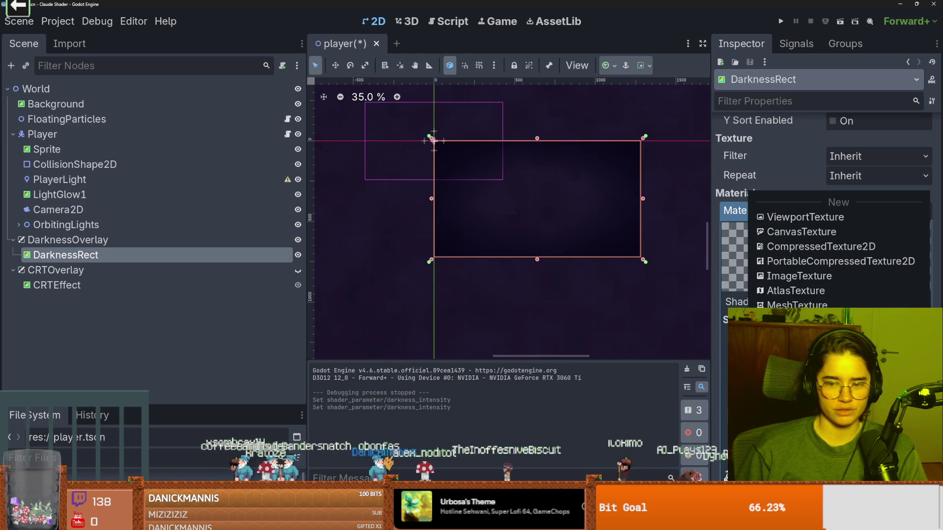
pyautogui.press('Escape')
pyautogui.moveTo(149, 405); pyautogui.dragTo(148, 274)
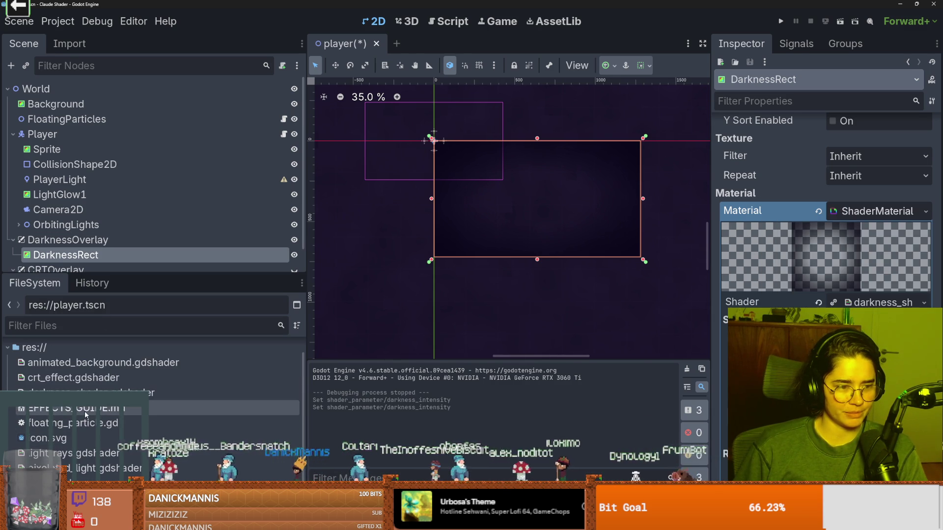
# Open EFFECTS_GUIDE.md, widen the editor to read it through, then switch to floating_particle.gd
pyautogui.doubleClick(78, 408)
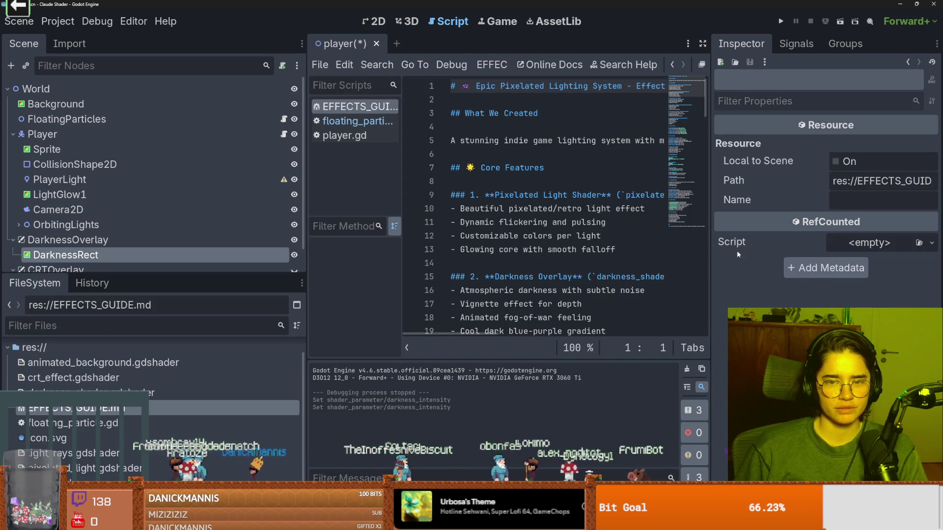
pyautogui.moveTo(712, 259); pyautogui.dragTo(840, 259)
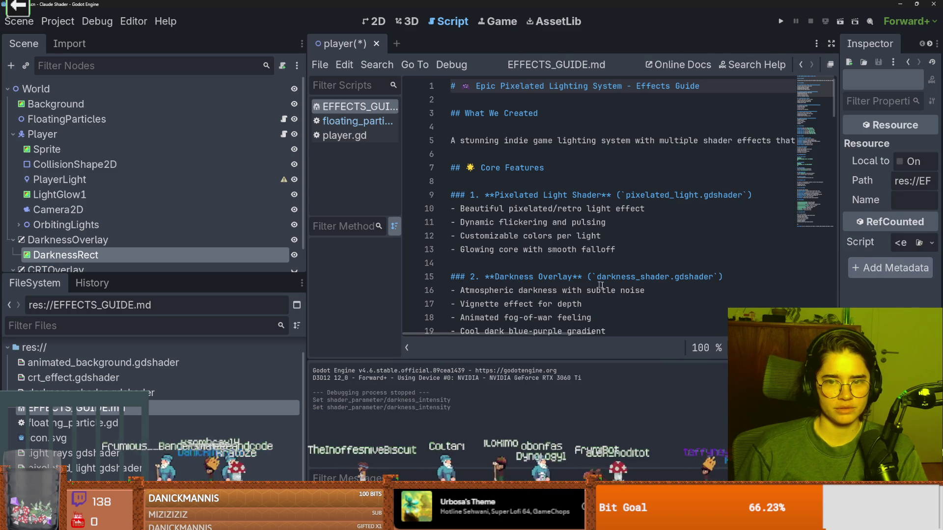
pyautogui.hscroll(3, 600, 285)
pyautogui.hscroll(-3, 604, 286)
pyautogui.hscroll(6, 609, 286)
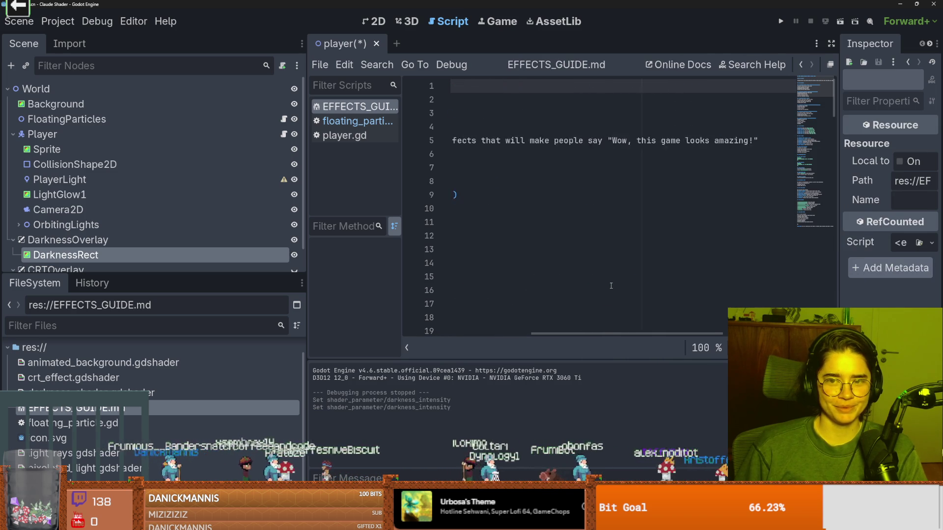
pyautogui.hscroll(2, 610, 286)
pyautogui.hscroll(-8, 628, 276)
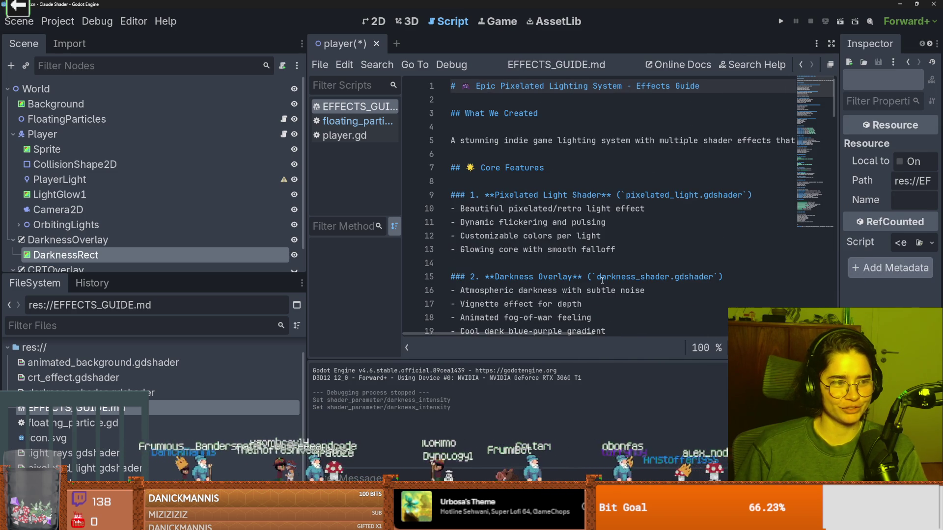
pyautogui.scroll(-2, 610, 283)
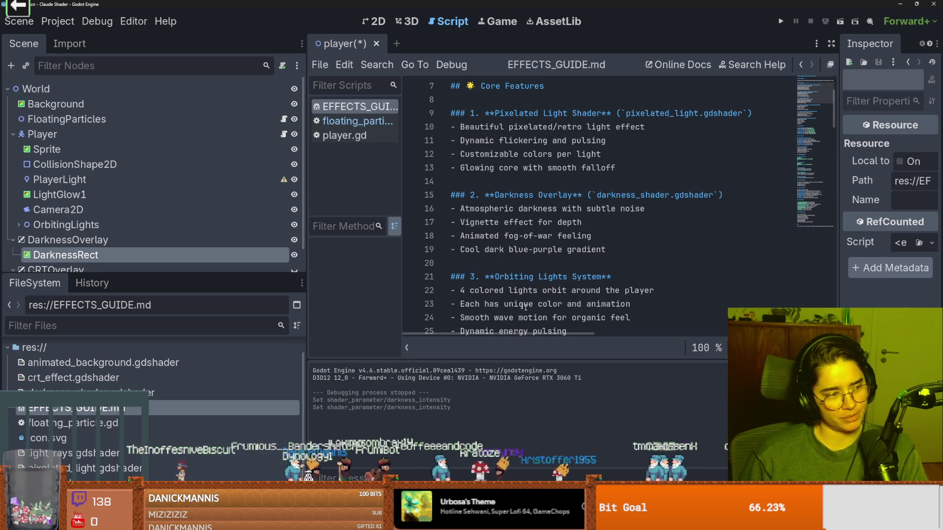
pyautogui.scroll(1, 555, 251)
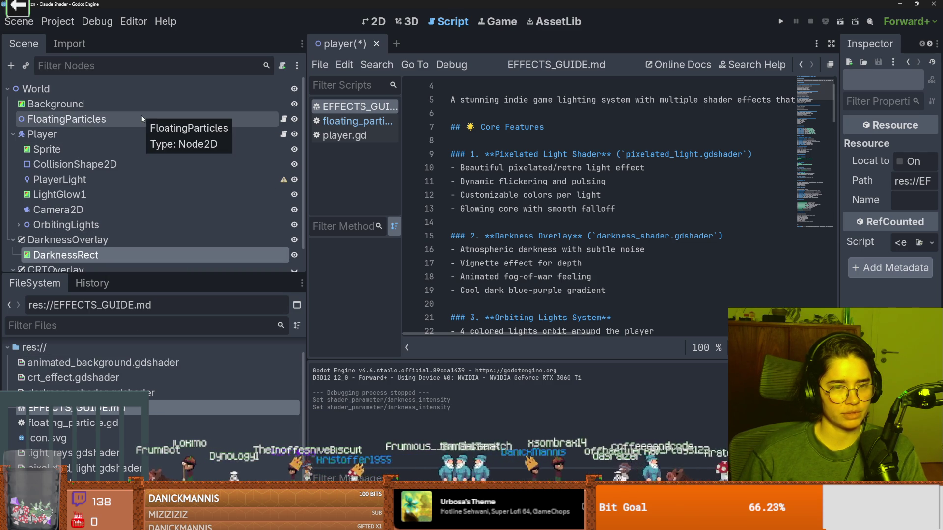
pyautogui.click(283, 121)
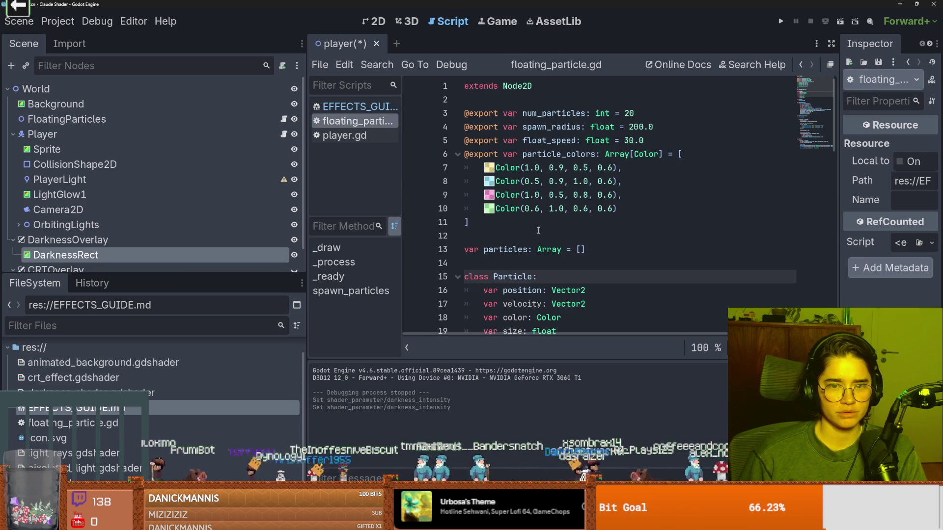
pyautogui.scroll(-6, 539, 230)
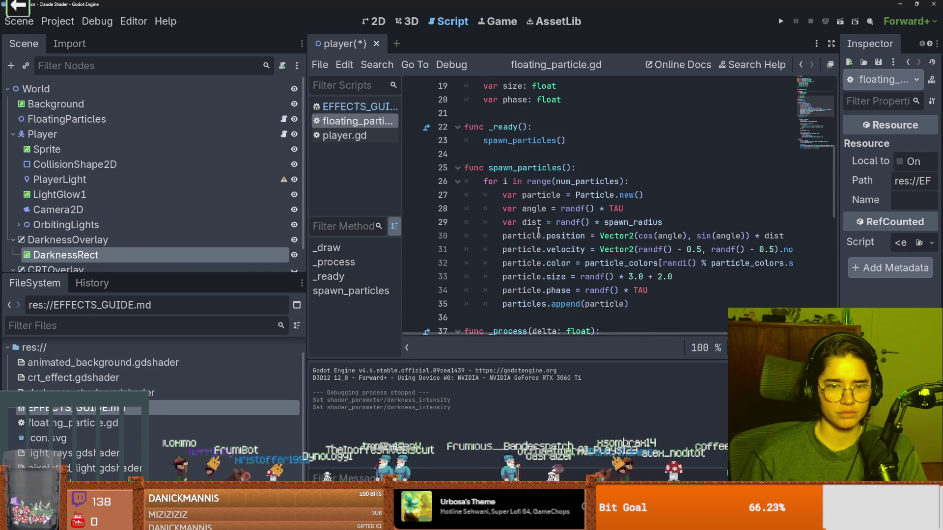
pyautogui.scroll(-2, 538, 230)
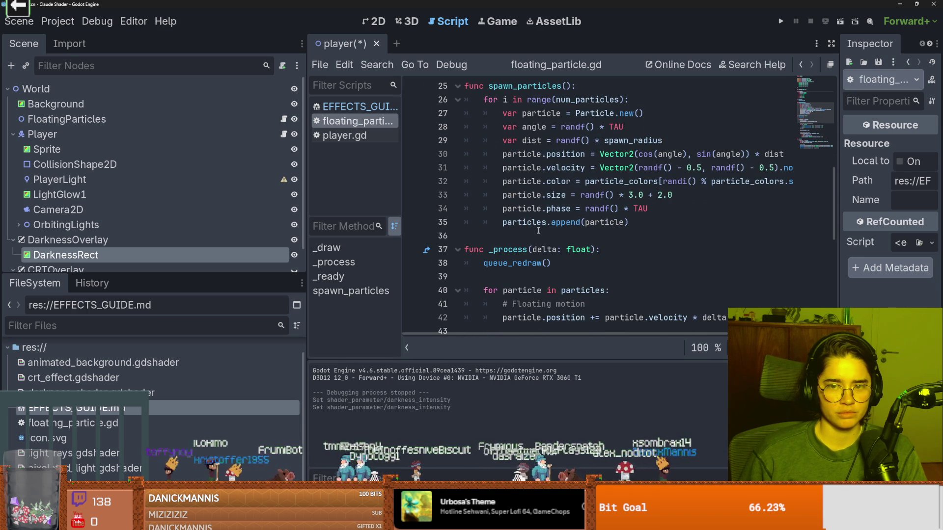
pyautogui.scroll(-1, 538, 230)
pyautogui.scroll(1, 538, 230)
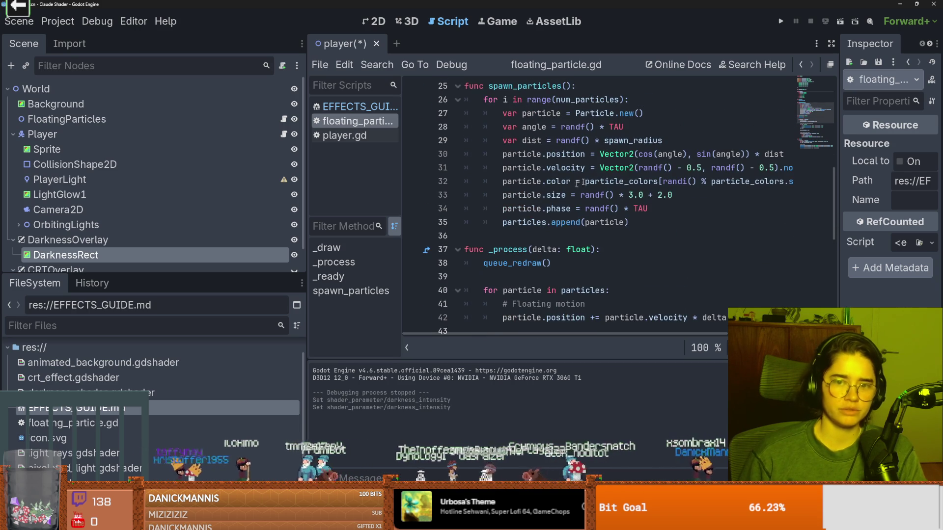
pyautogui.doubleClick(617, 155)
pyautogui.doubleClick(645, 155)
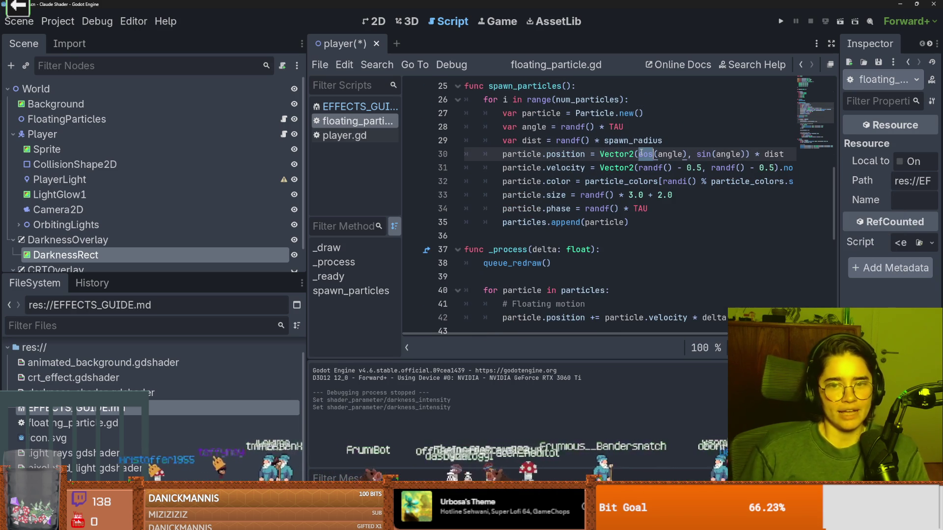
pyautogui.moveTo(551, 215)
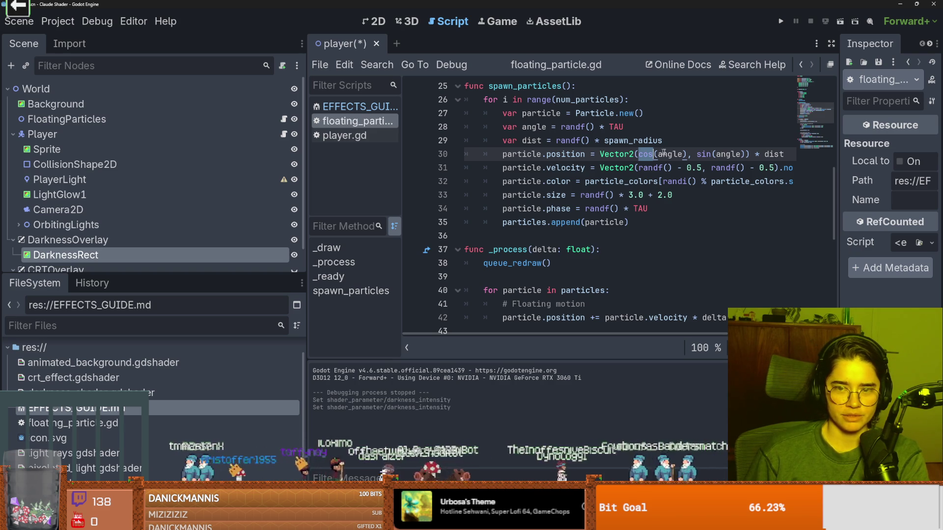
pyautogui.moveTo(643, 156)
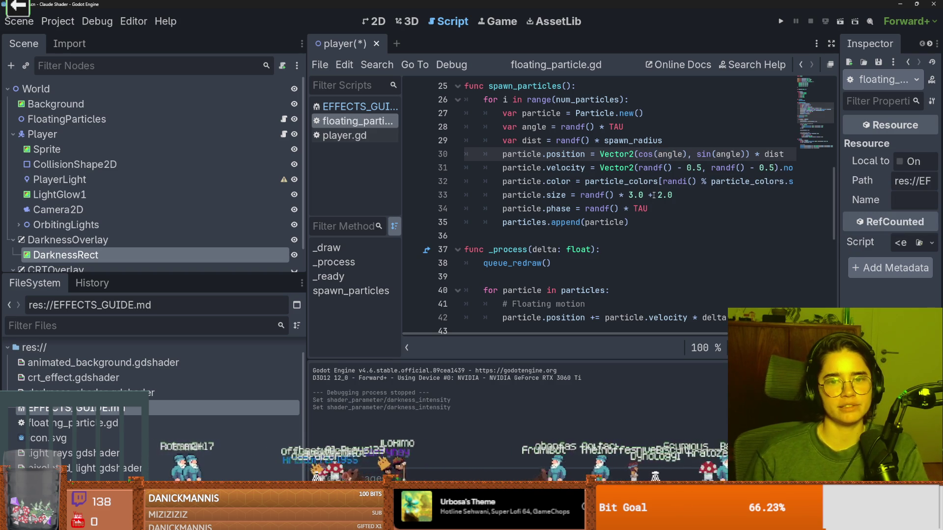
pyautogui.scroll(-1, 641, 235)
pyautogui.scroll(2, 641, 235)
pyautogui.doubleClick(528, 129)
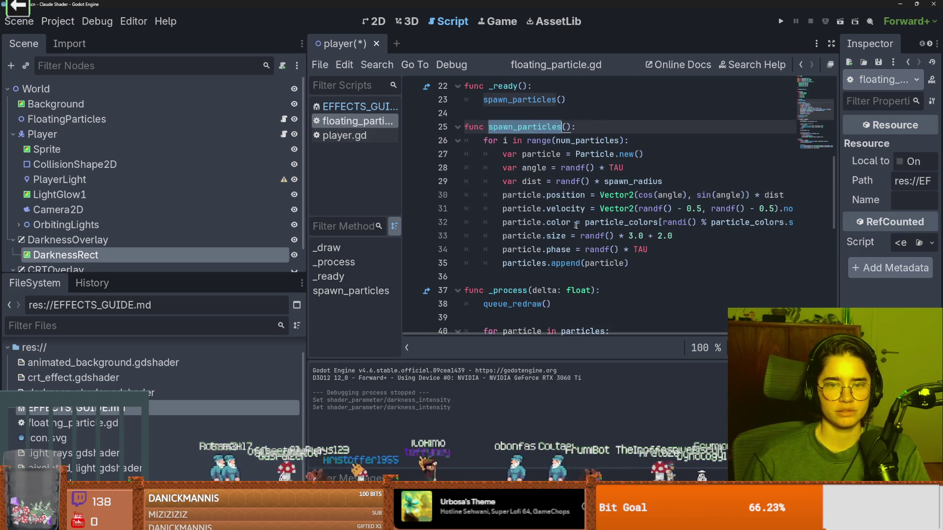
pyautogui.scroll(-3, 577, 226)
pyautogui.scroll(2, 577, 226)
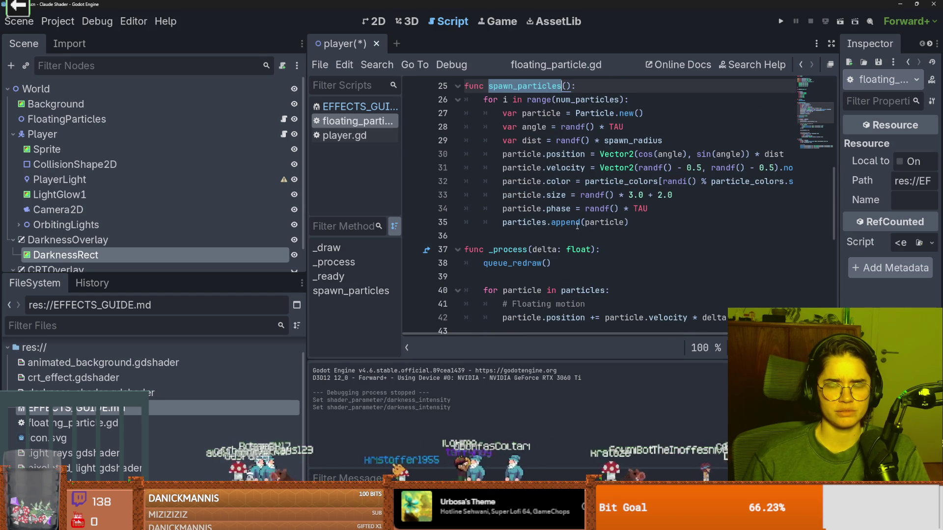
pyautogui.scroll(-5, 578, 226)
pyautogui.scroll(3, 578, 226)
pyautogui.doubleClick(514, 167)
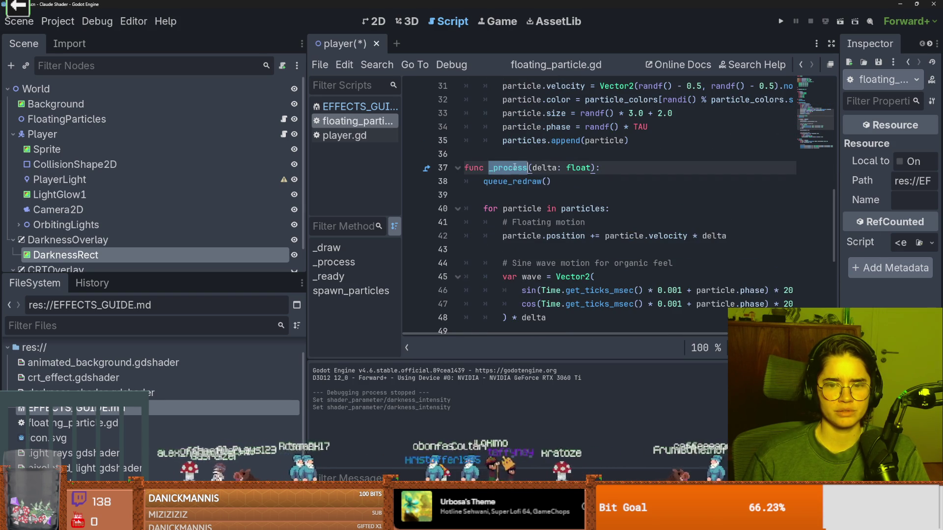
pyautogui.scroll(-3, 514, 167)
pyautogui.click(538, 209)
pyautogui.doubleClick(531, 196)
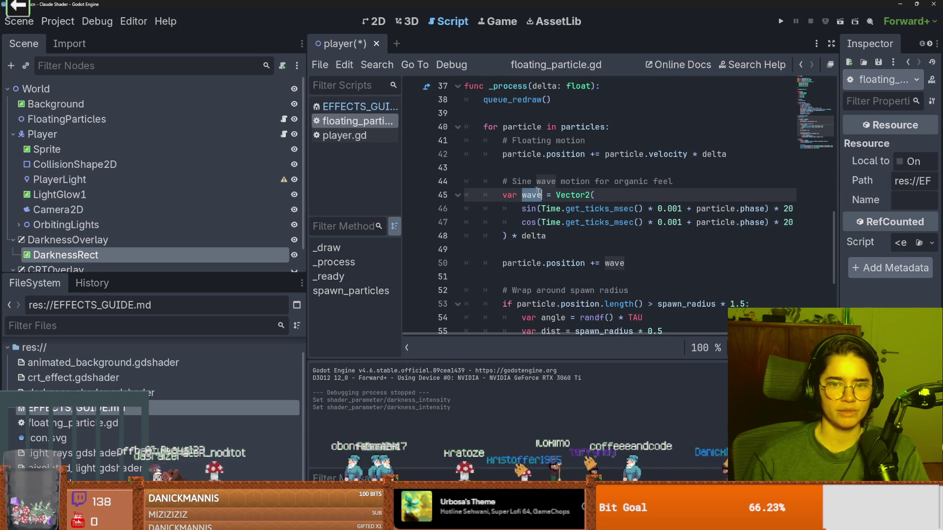
pyautogui.scroll(-3, 600, 233)
pyautogui.moveTo(546, 154); pyautogui.dragTo(478, 126)
pyautogui.click(542, 155)
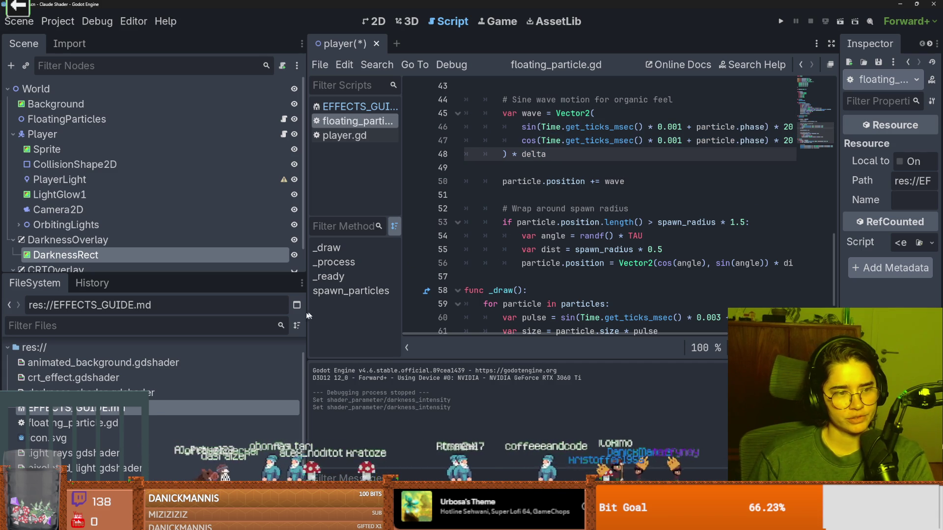
# Make the CRTOverlay node visible again, select it, and run the project with F5
pyautogui.moveTo(219, 275); pyautogui.dragTo(218, 344)
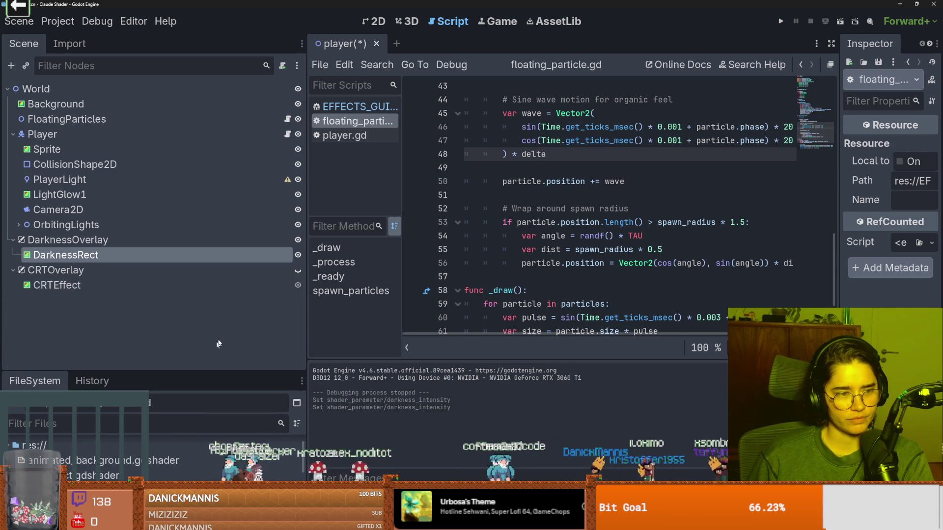
pyautogui.click(298, 270)
pyautogui.click(369, 24)
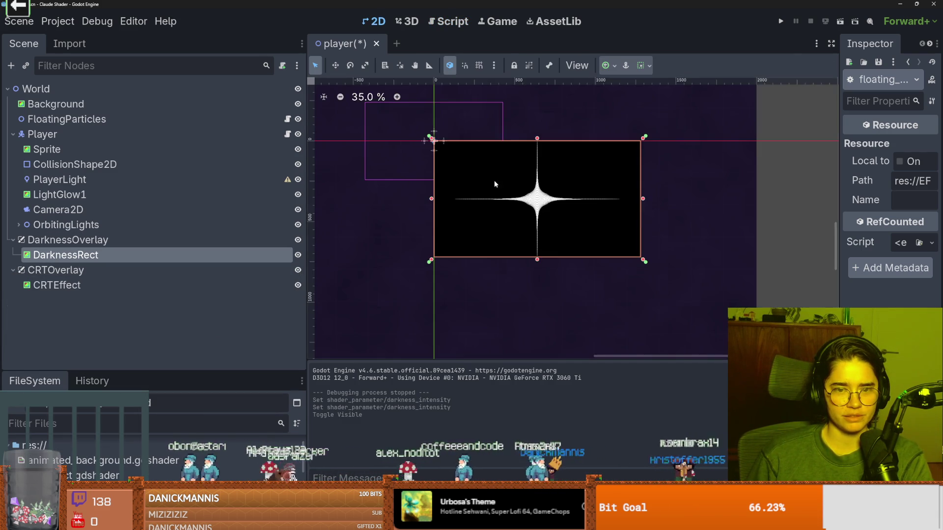
pyautogui.scroll(2, 502, 178)
pyautogui.scroll(-1, 502, 178)
pyautogui.click(109, 274)
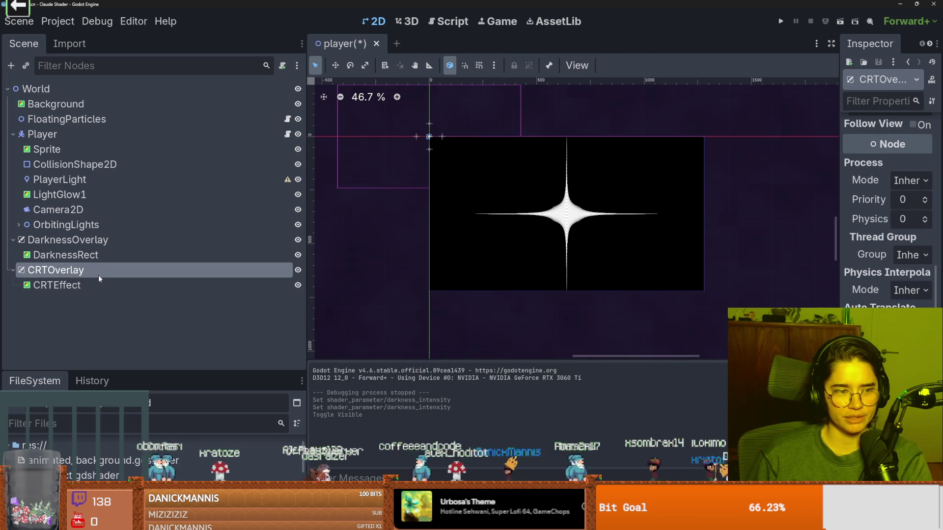
pyautogui.moveTo(837, 298); pyautogui.dragTo(654, 118)
pyautogui.press('F5')
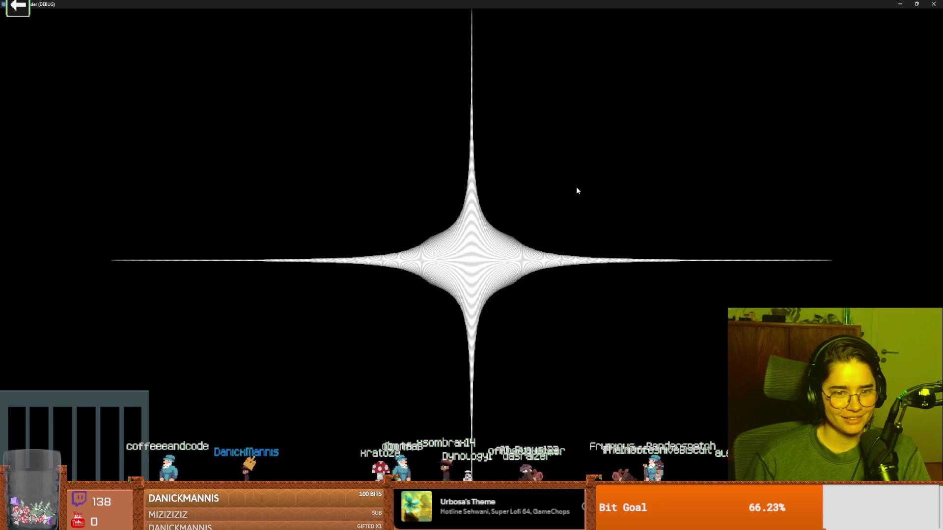
# Close the game, tell Claude Code the CRTOverlay just blocks the screen, then switch to Dungeon Roll
pyautogui.hotkey('alt', 'F4')
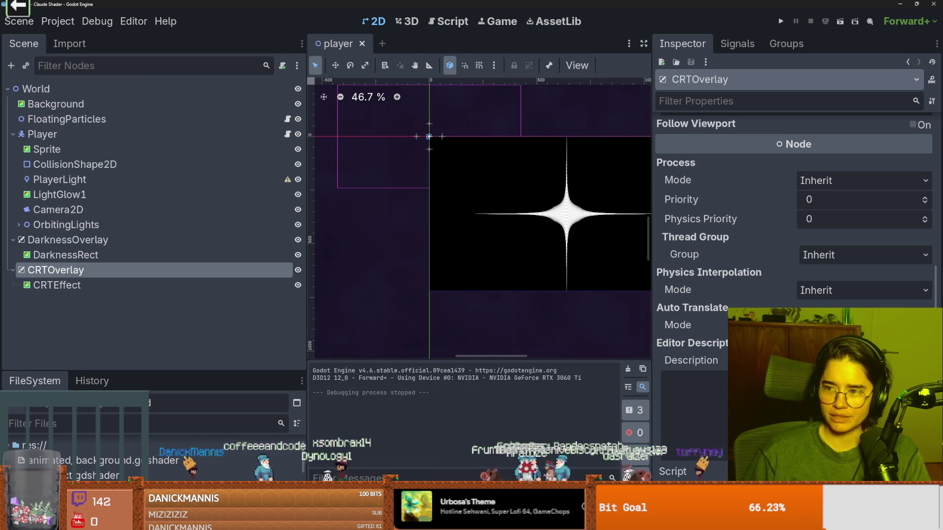
pyautogui.hotkey('alt', 'Tab')
pyautogui.write('the')
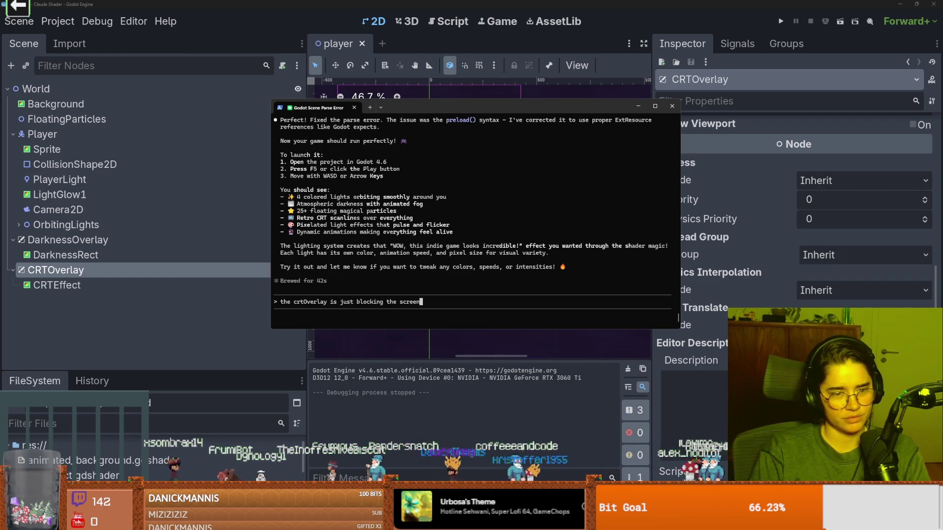
pyautogui.write('n')
pyautogui.press('Return')
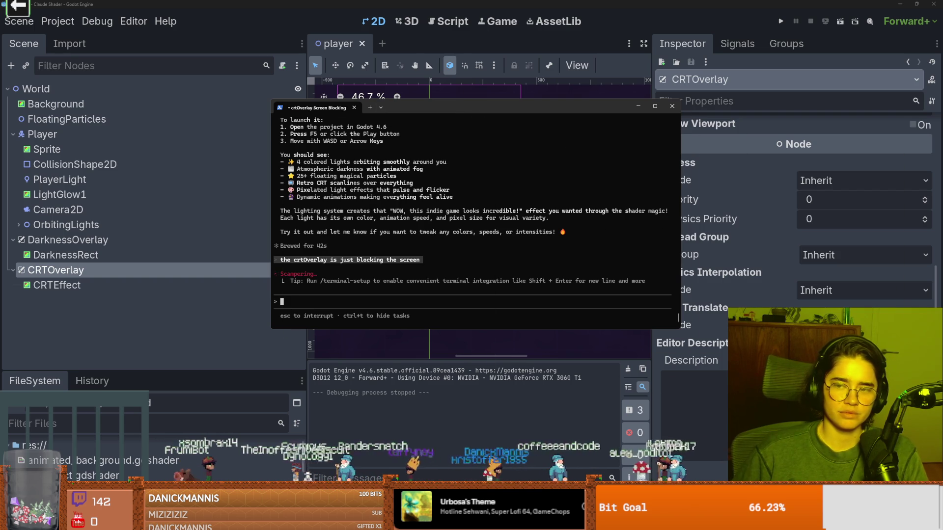
pyautogui.click(550, 336)
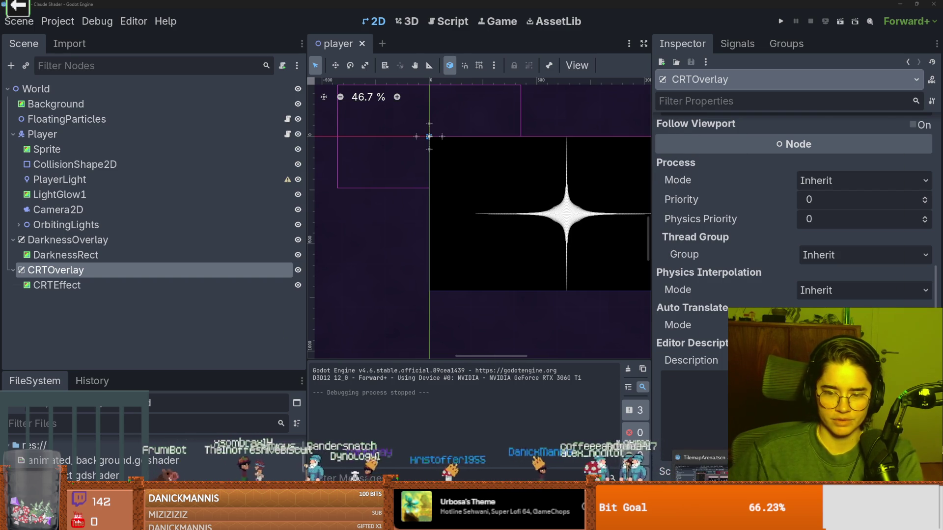
pyautogui.hotkey('alt', 'Tab')
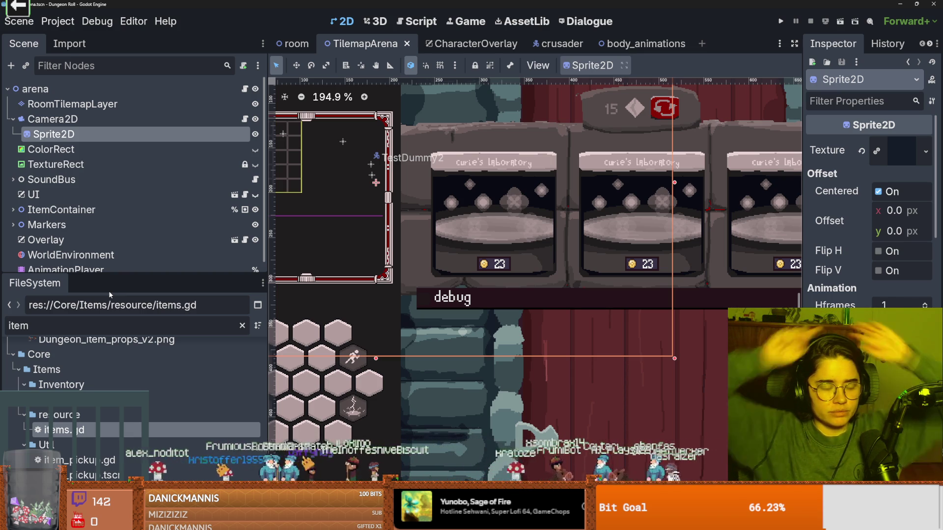
# Open items.gd from the FileSystem dock
pyautogui.doubleClick(72, 431)
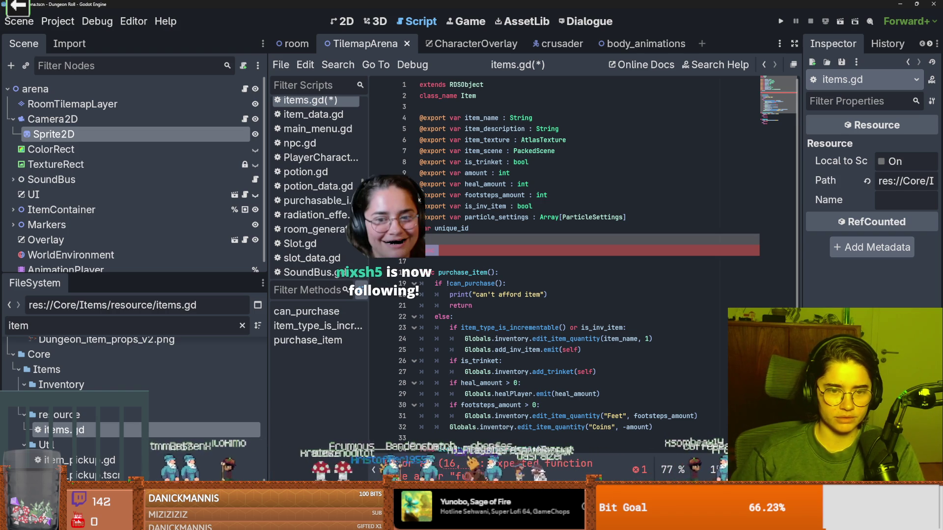
# Delete the erroring line in items.gd and inspect the RDSObject base class script
pyautogui.scroll(-1, 469, 353)
pyautogui.scroll(2, 468, 352)
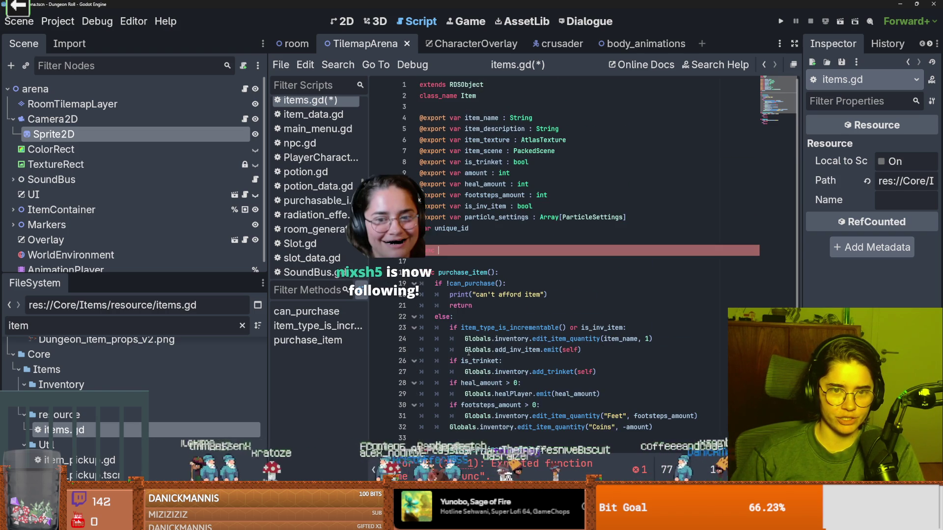
pyautogui.press('BackSpace')
pyautogui.press('BackSpace')
pyautogui.press('BackSpace')
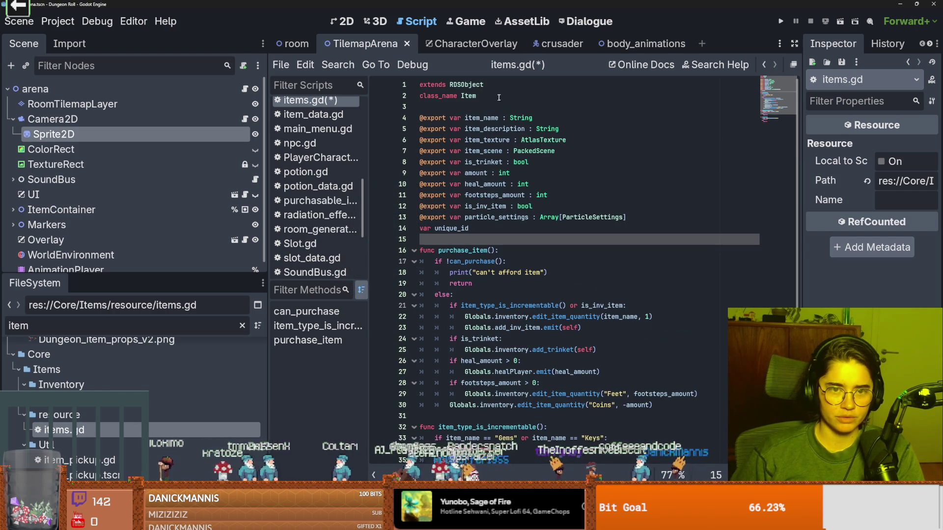
pyautogui.keyDown('ctrl'); pyautogui.click(465, 85); pyautogui.keyUp('ctrl')
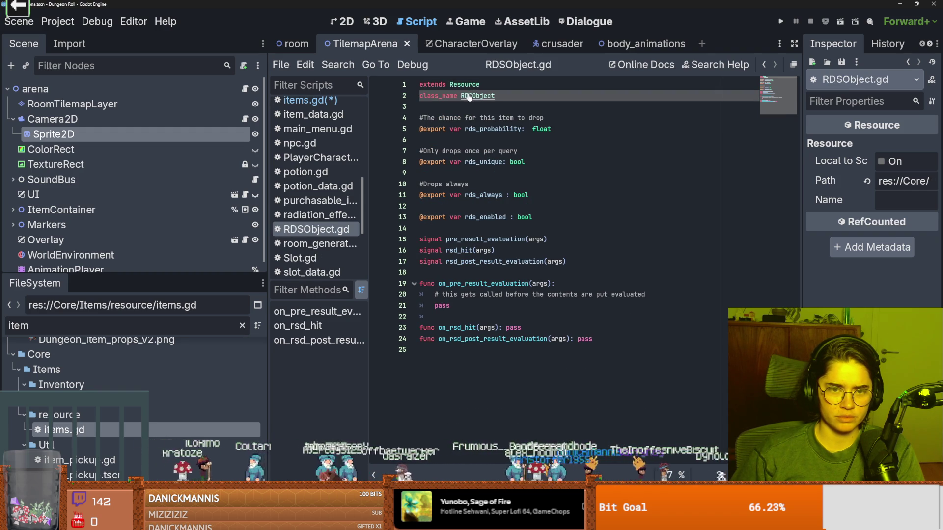
pyautogui.keyDown('ctrl'); pyautogui.click(470, 97); pyautogui.keyUp('ctrl')
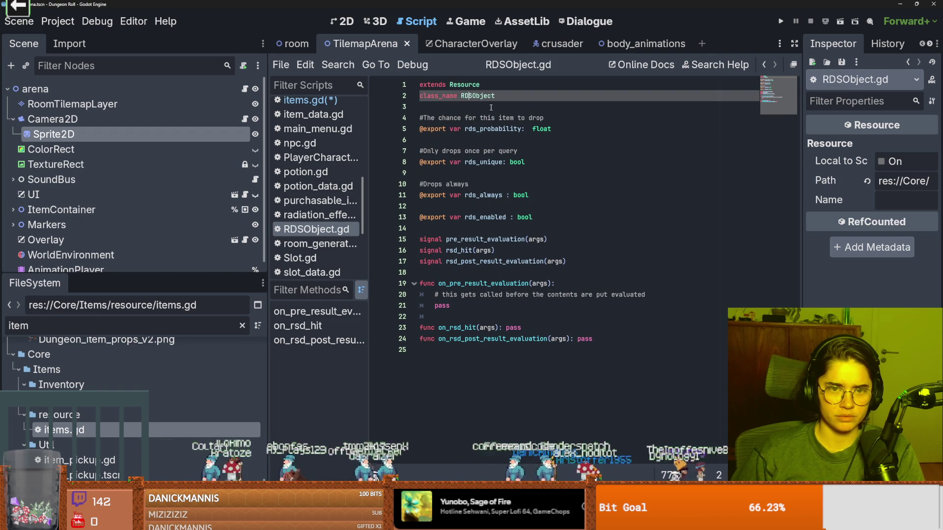
pyautogui.click(482, 129)
pyautogui.click(497, 223)
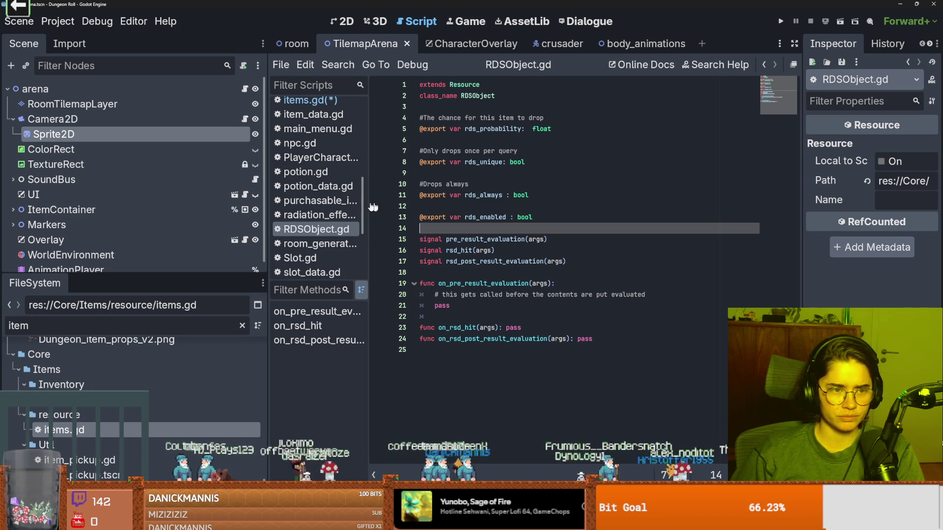
pyautogui.click(763, 64)
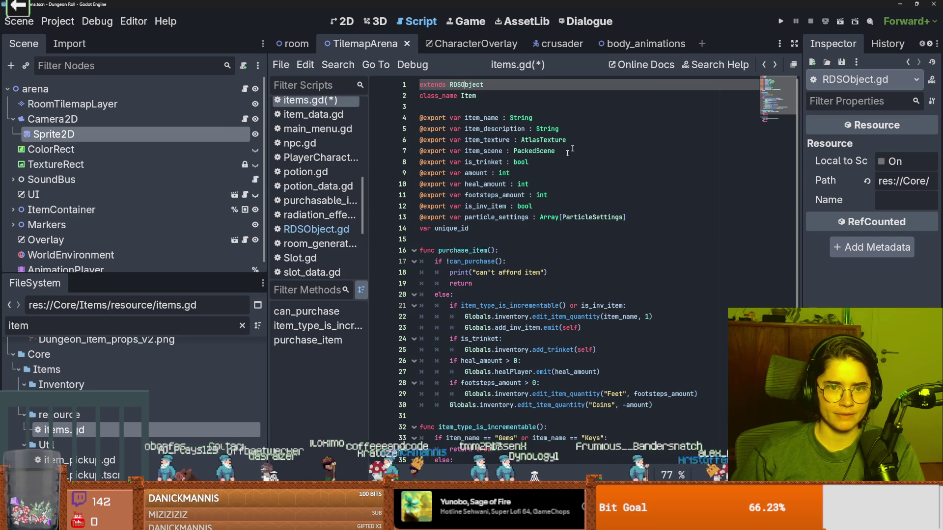
# Append ' =' to the unique_id declaration and switch to the 'Create an unique ID' forum thread
pyautogui.click(477, 232)
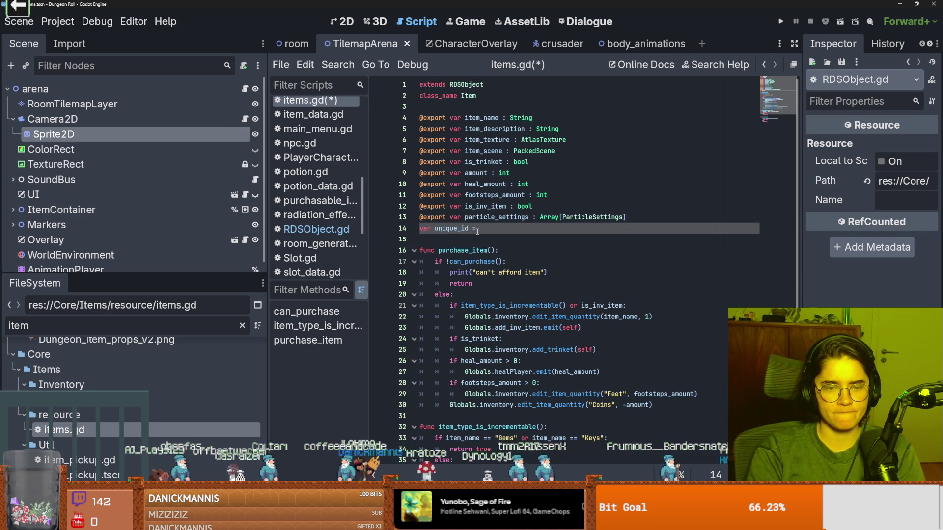
pyautogui.write('=')
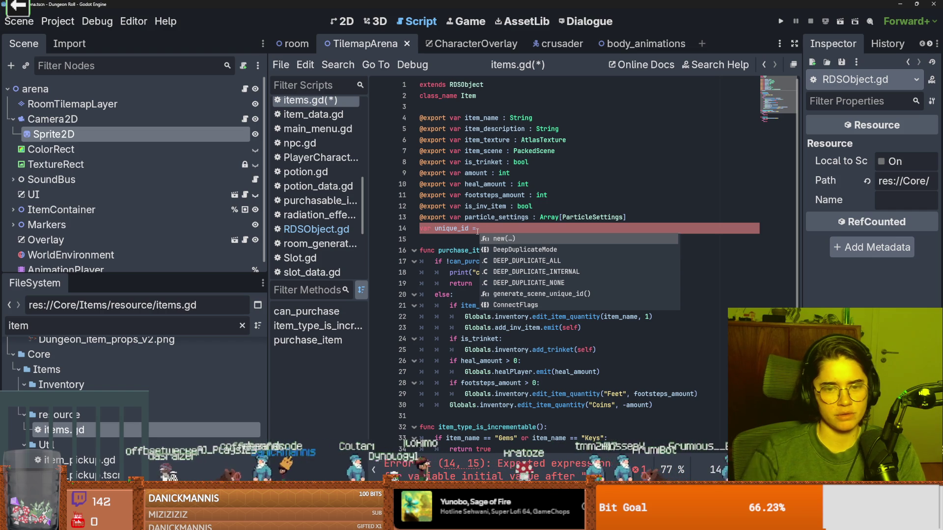
pyautogui.click(628, 220)
pyautogui.press('Return')
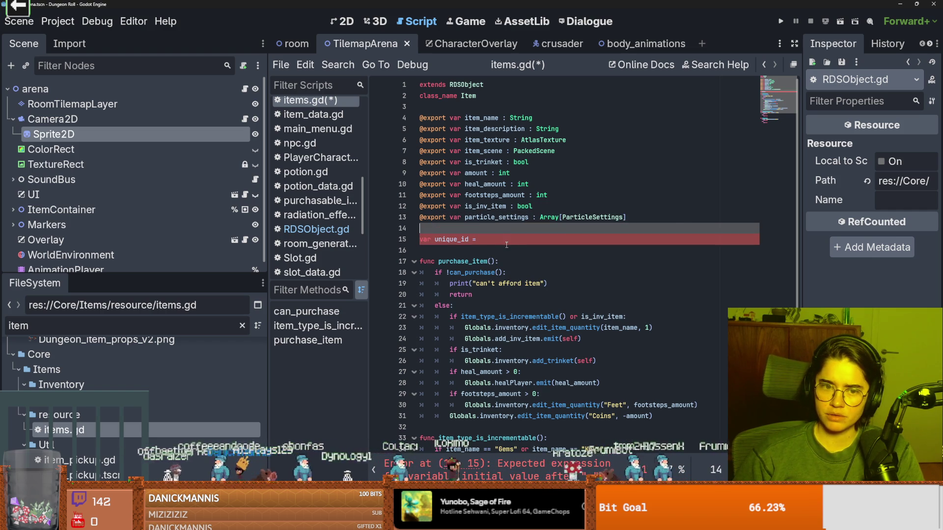
pyautogui.click(506, 242)
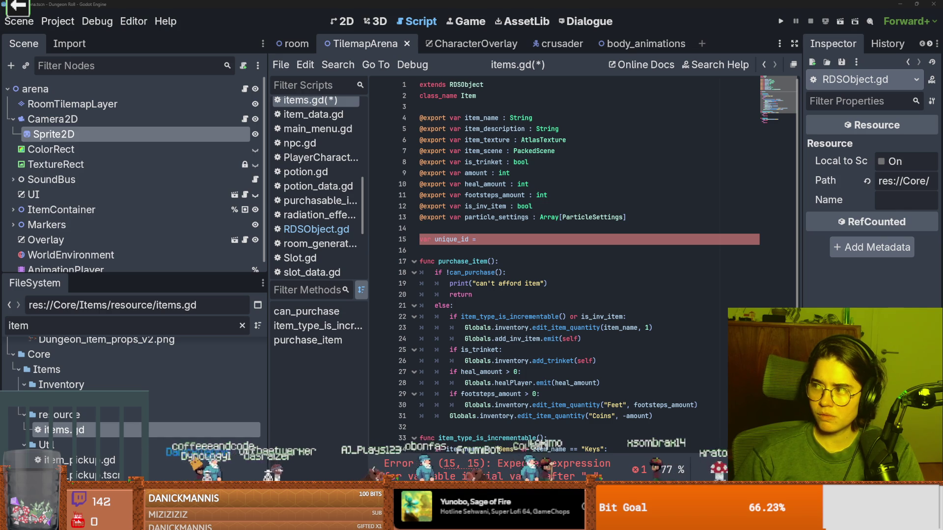
pyautogui.hotkey('alt', 'Tab')
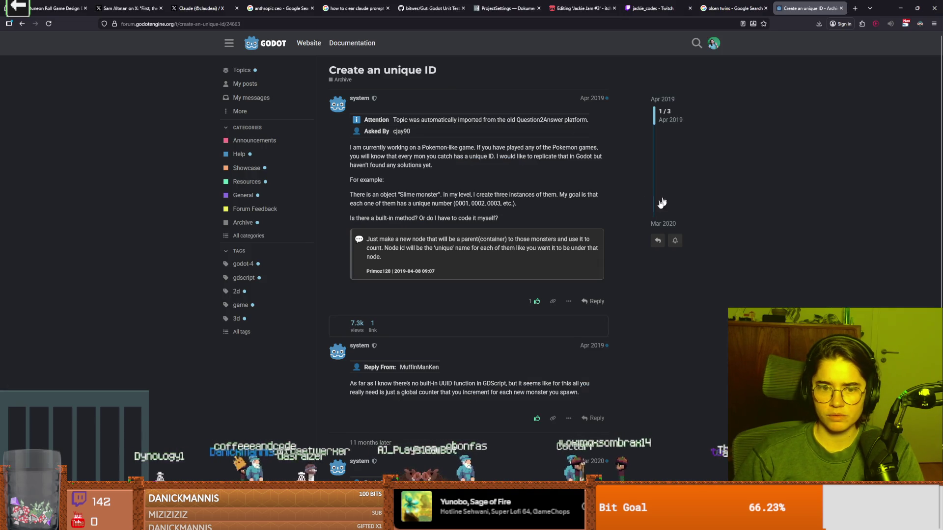
# Read the forum replies saying there's no built-in UUID and suggesting a global counter
pyautogui.scroll(-3, 398, 314)
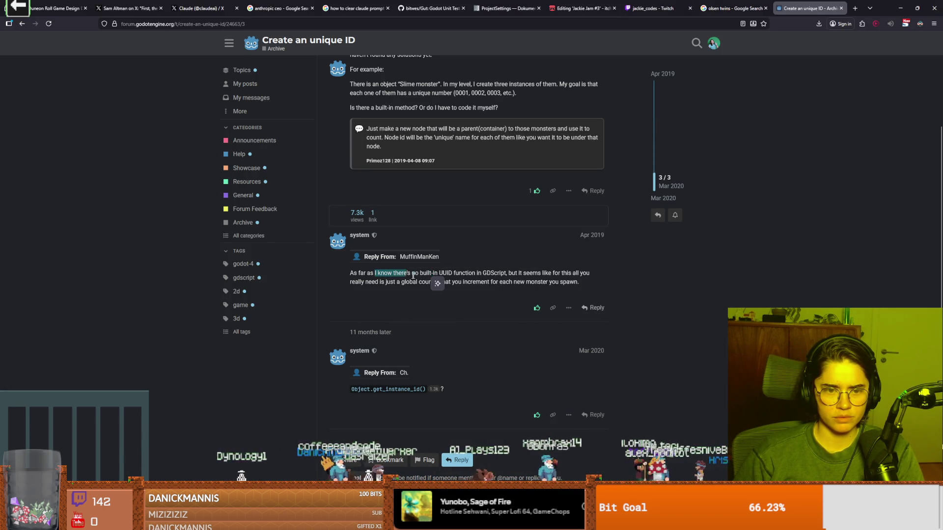
pyautogui.moveTo(413, 275)
pyautogui.mouseDown()
pyautogui.moveTo(461, 273)
pyautogui.moveTo(391, 284)
pyautogui.mouseUp()
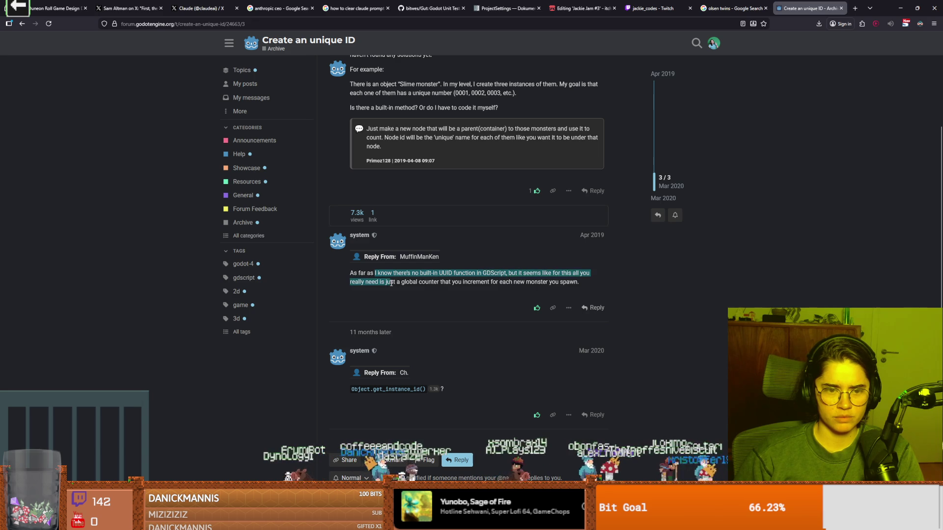
pyautogui.moveTo(494, 285); pyautogui.dragTo(516, 283)
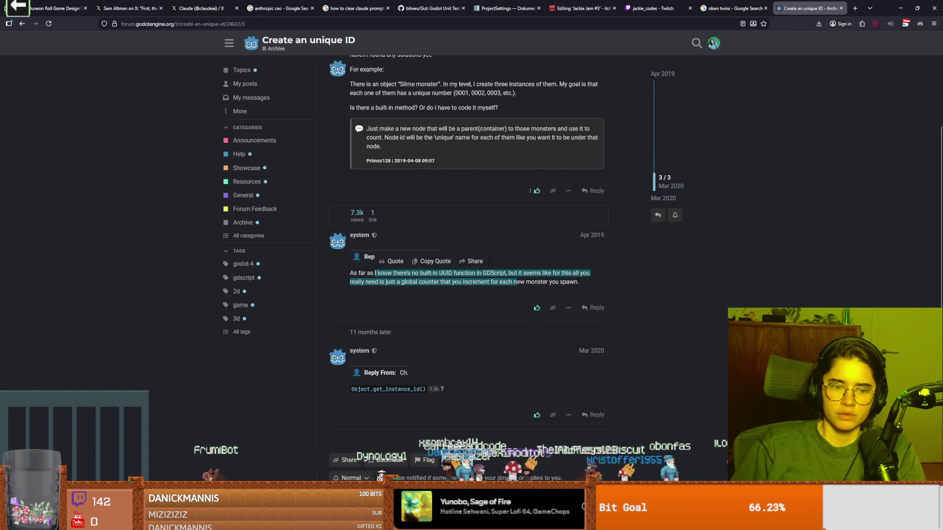
pyautogui.hotkey('alt', 'Tab')
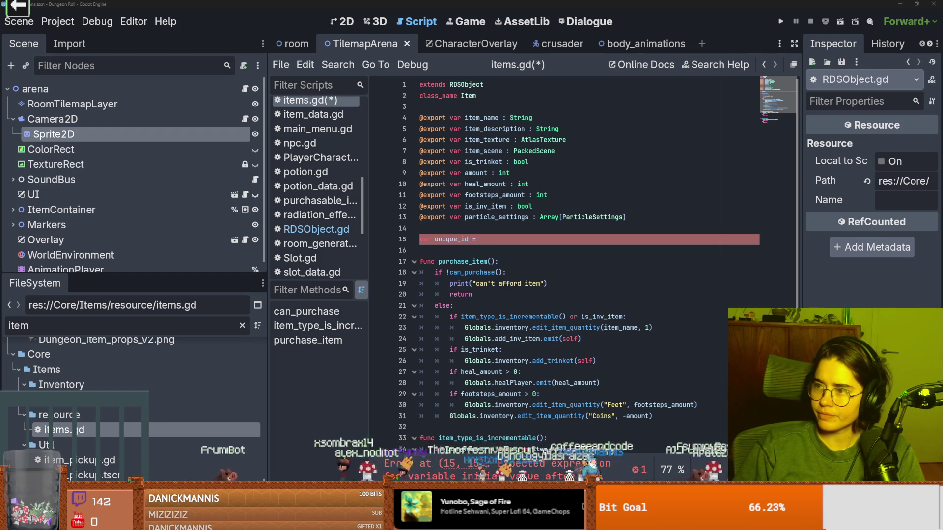
# Check the Object docs for get_instance_id, then note the thread's Object.get_instance_id() snippet
pyautogui.hotkey('alt', 'Tab')
pyautogui.moveTo(413, 127)
pyautogui.mouseDown()
pyautogui.moveTo(647, 138)
pyautogui.moveTo(611, 129)
pyautogui.moveTo(624, 129)
pyautogui.moveTo(453, 127)
pyautogui.moveTo(453, 137)
pyautogui.moveTo(494, 138)
pyautogui.mouseUp()
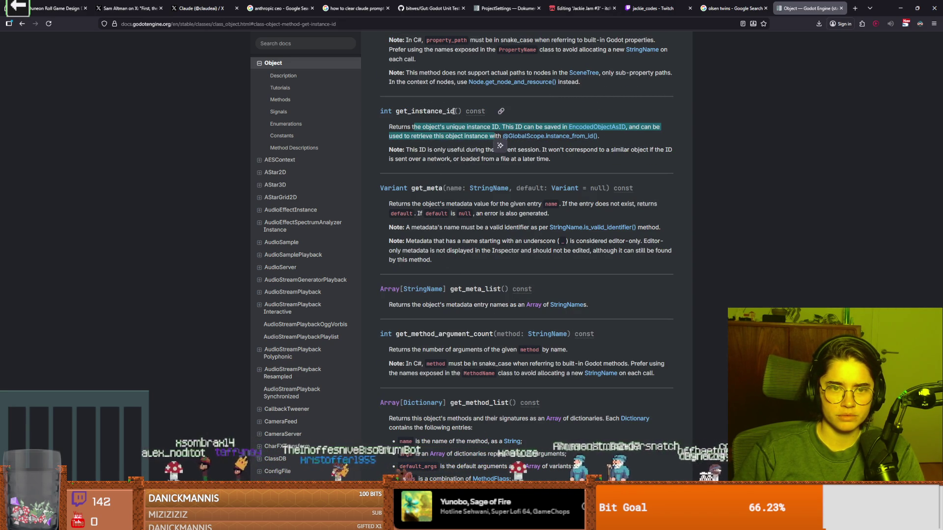
pyautogui.moveTo(462, 111); pyautogui.dragTo(428, 114)
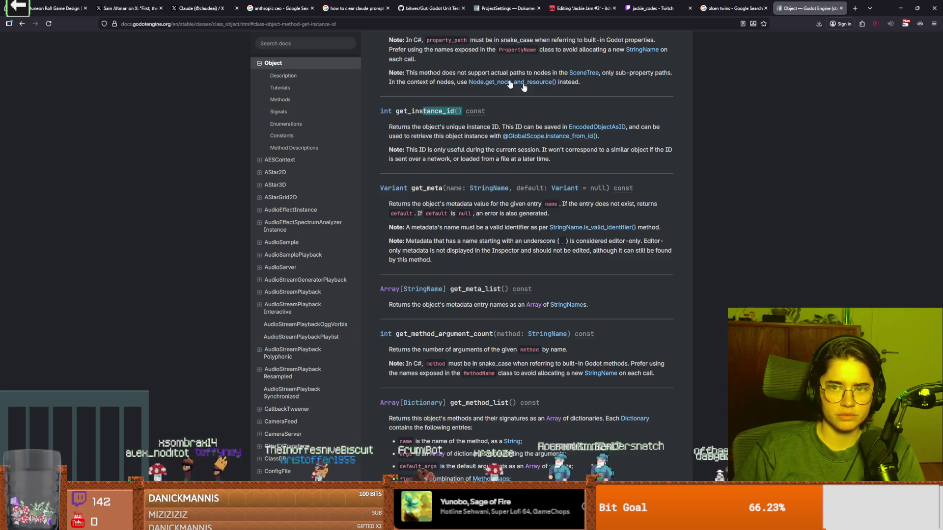
pyautogui.click(22, 23)
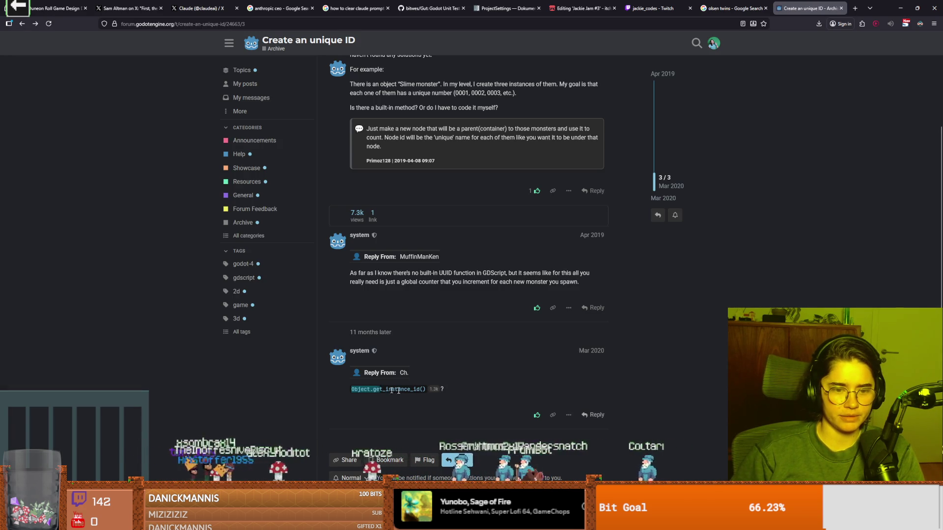
pyautogui.moveTo(398, 390); pyautogui.dragTo(425, 394)
pyautogui.click(481, 334)
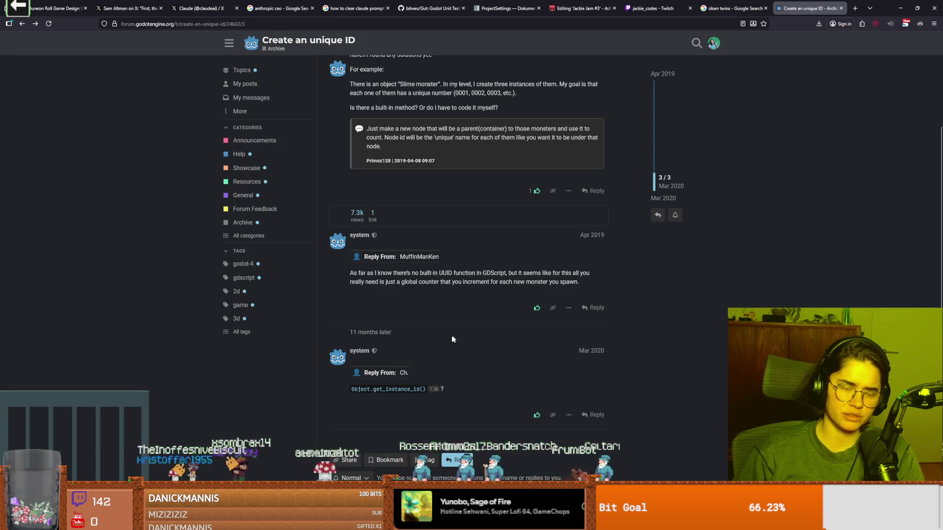
pyautogui.hotkey('alt', 'Tab')
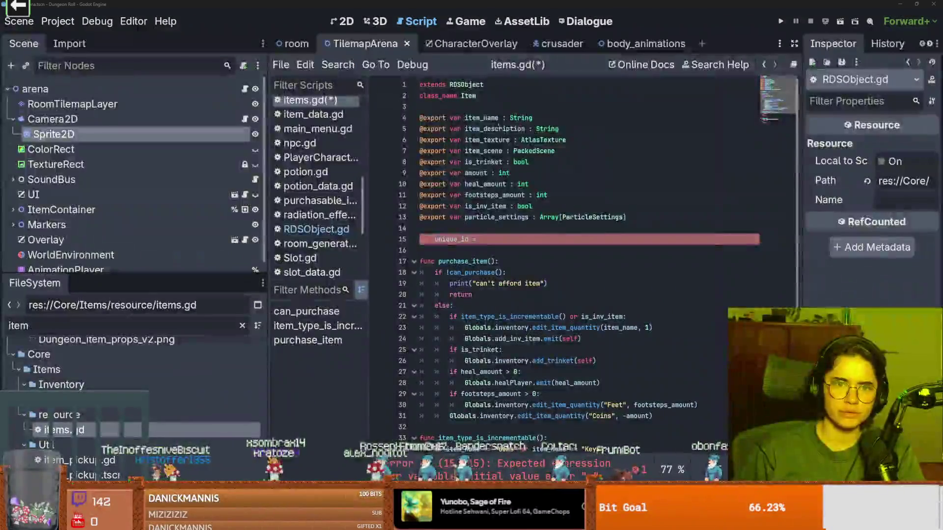
# Look over the RDSObject script and the Resource class reference
pyautogui.keyDown('ctrl'); pyautogui.click(466, 84); pyautogui.keyUp('ctrl')
pyautogui.keyDown('ctrl'); pyautogui.click(466, 84); pyautogui.keyUp('ctrl')
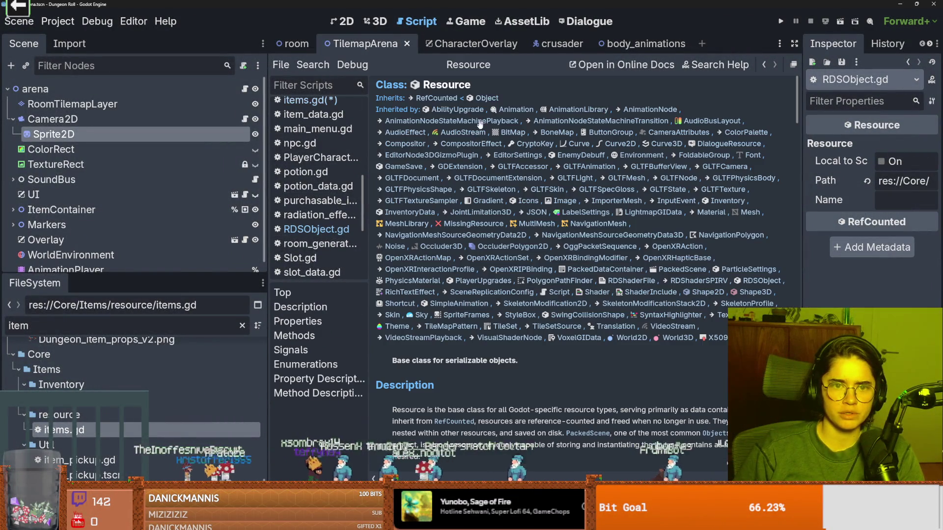
pyautogui.click(762, 66)
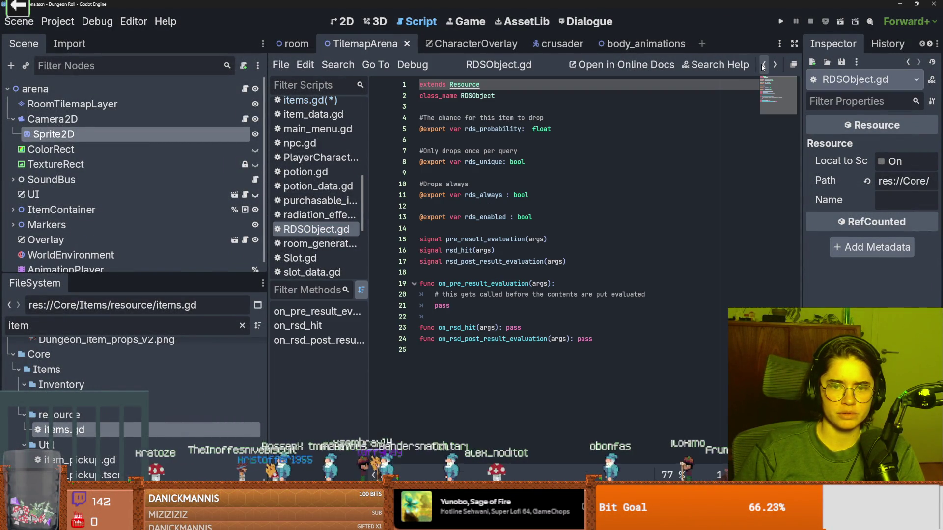
pyautogui.click(459, 305)
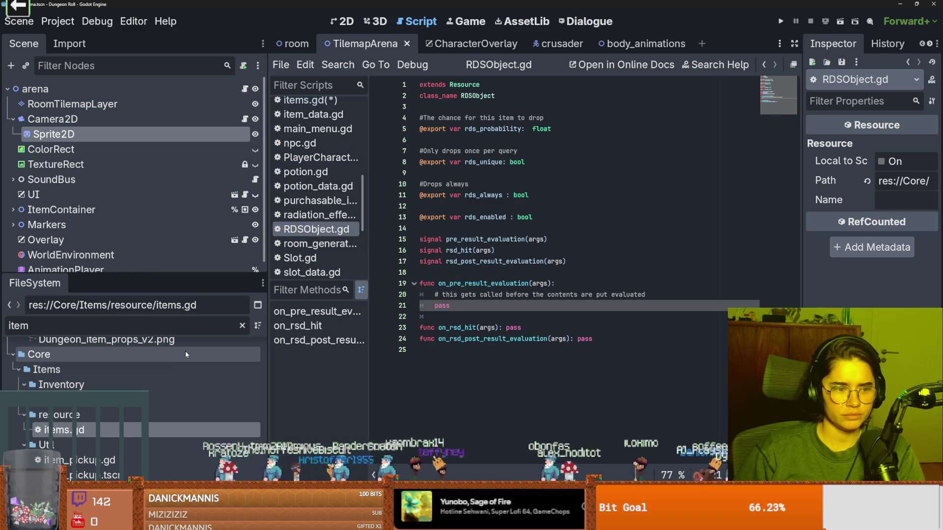
# Set unique_id in items.gd to Object.get_instance_id() and open that method's documentation
pyautogui.click(305, 100)
pyautogui.click(486, 238)
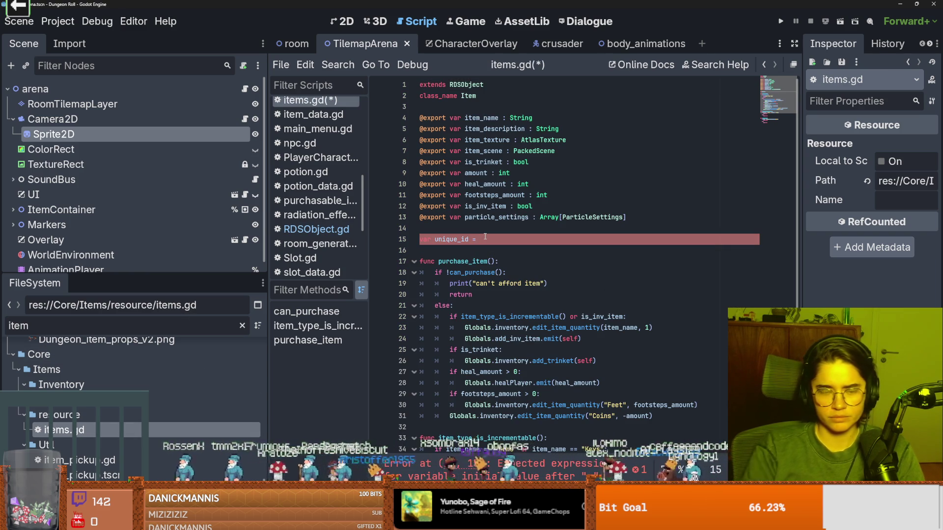
pyautogui.write('0')
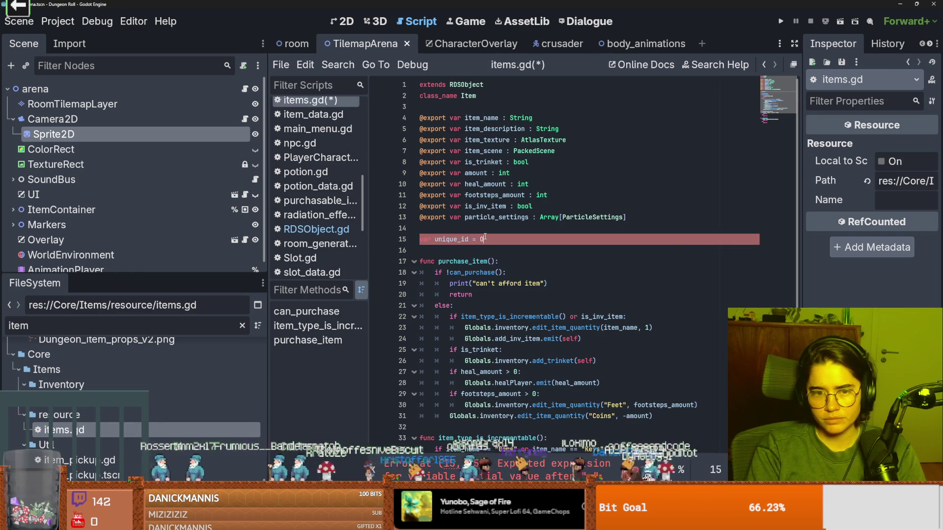
pyautogui.write('bject.get_instance_id(')
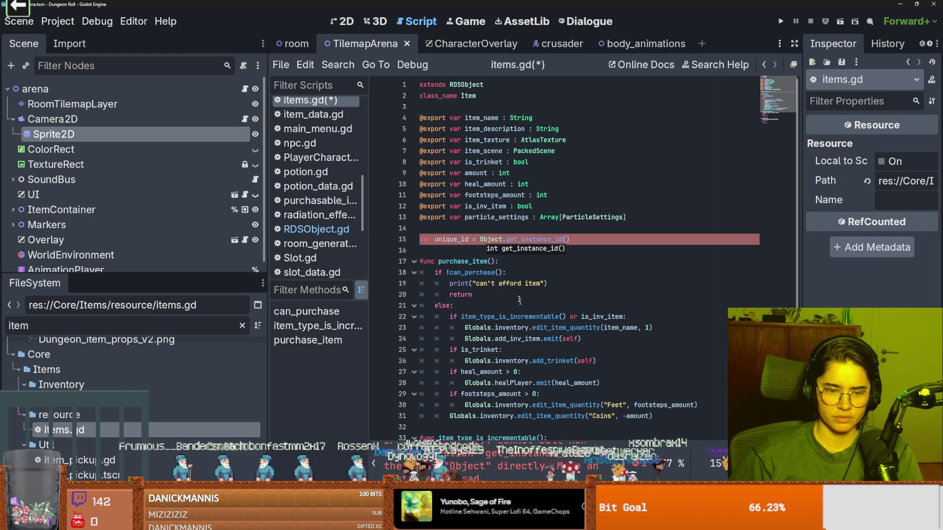
pyautogui.click(481, 239)
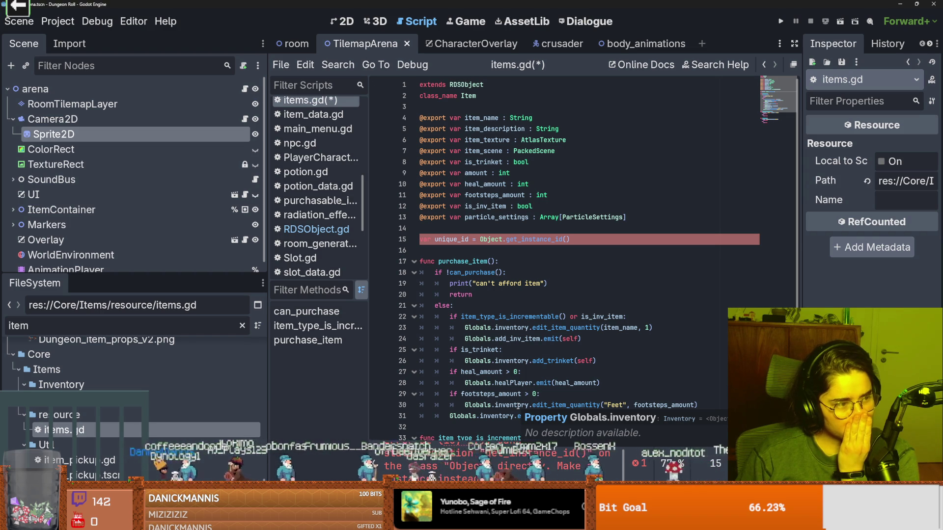
pyautogui.doubleClick(524, 239)
pyautogui.keyDown('ctrl'); pyautogui.click(521, 240); pyautogui.keyUp('ctrl')
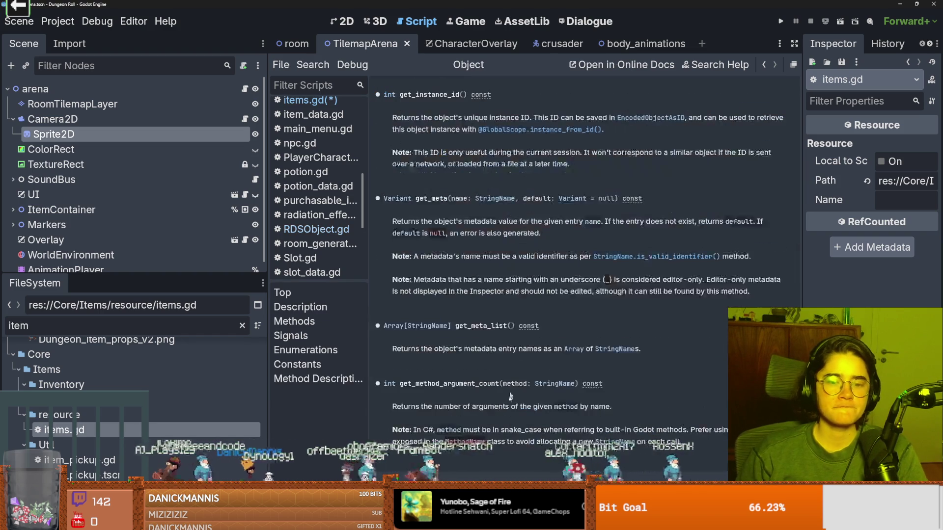
# Filter the FileSystem dock for the Globals script
pyautogui.click(126, 329)
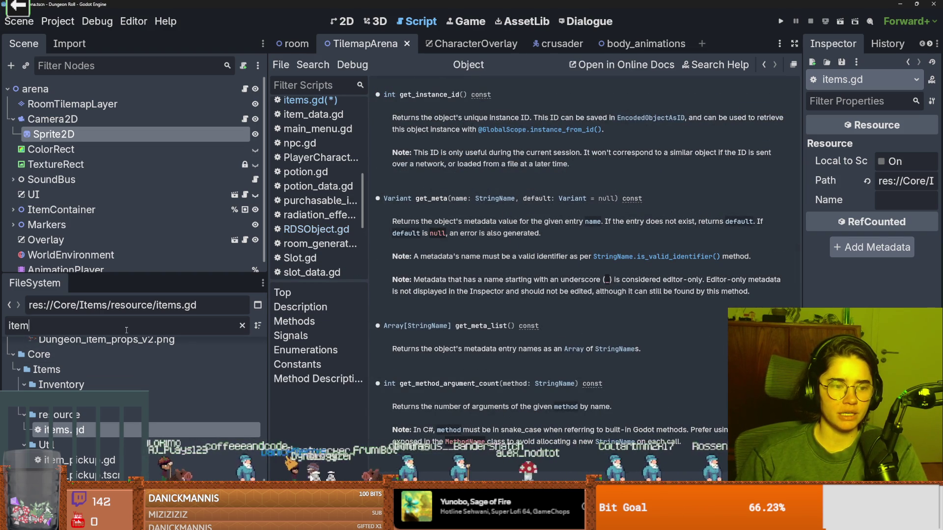
pyautogui.write('Globla')
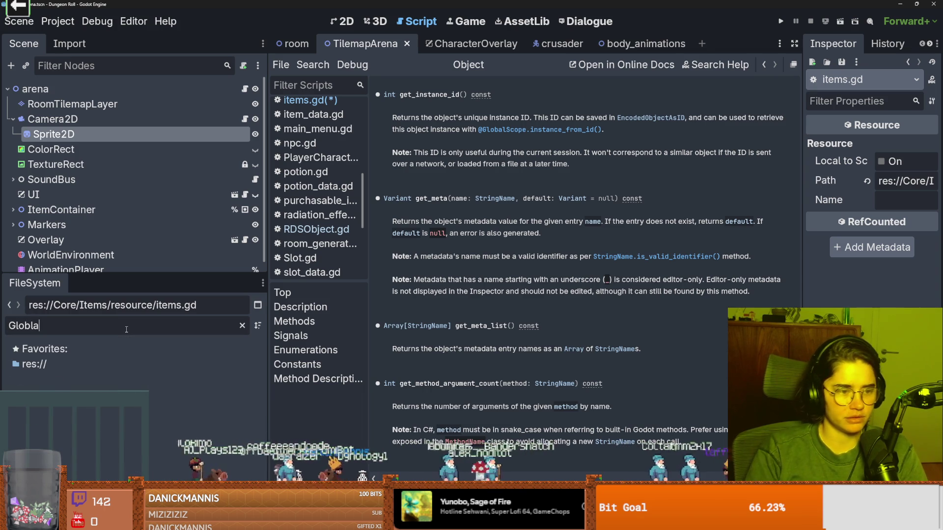
pyautogui.press('BackSpace')
# Open Globals.gd, add 'var item_id = 0' above _ready(), and save the scripts
pyautogui.write('a')
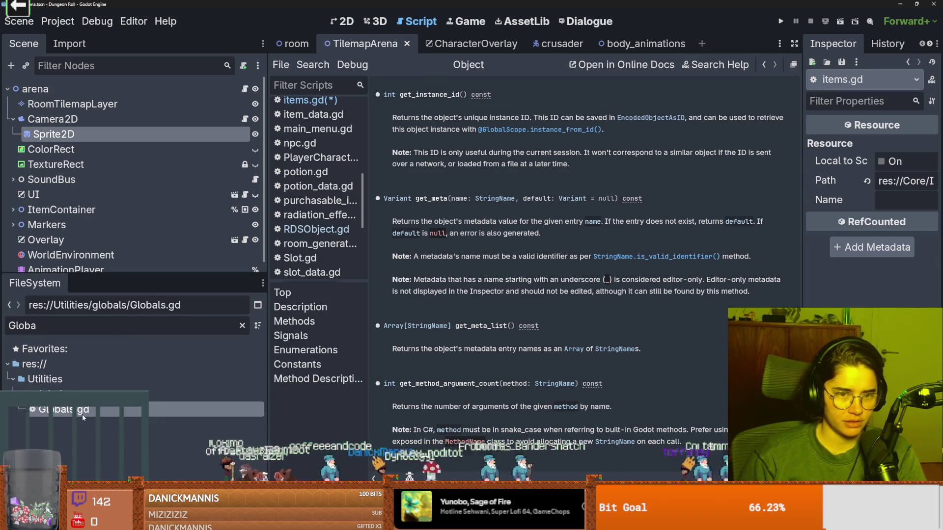
pyautogui.doubleClick(82, 413)
pyautogui.scroll(-8, 432, 309)
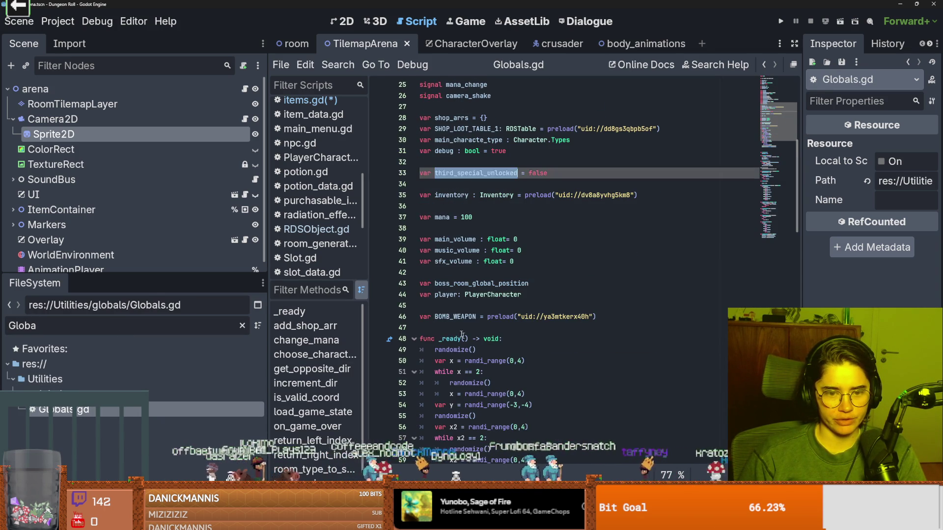
pyautogui.click(444, 328)
pyautogui.press('Return')
pyautogui.press('Return')
pyautogui.click(450, 339)
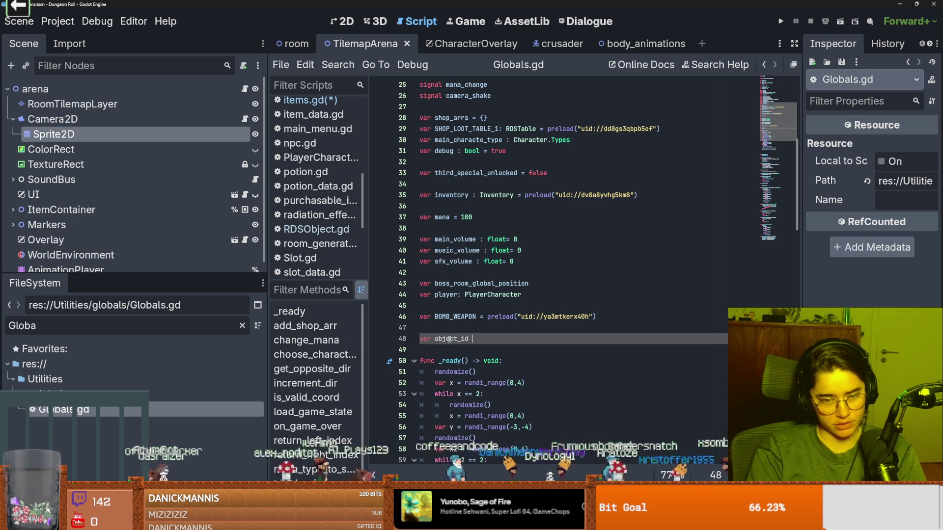
pyautogui.hotkey('ctrl', 's')
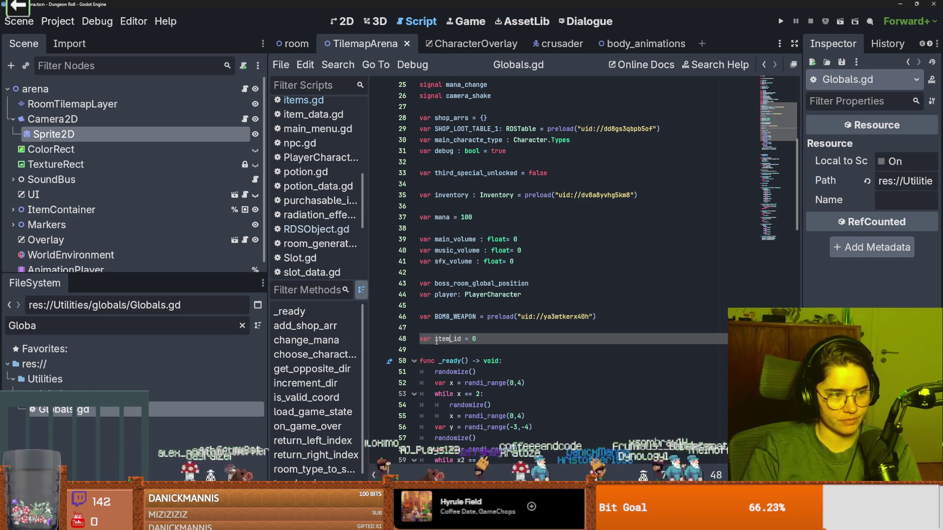
pyautogui.hotkey('ctrl', 's')
pyautogui.press('Down')
pyautogui.press('Down')
pyautogui.press('Down')
pyautogui.press('End')
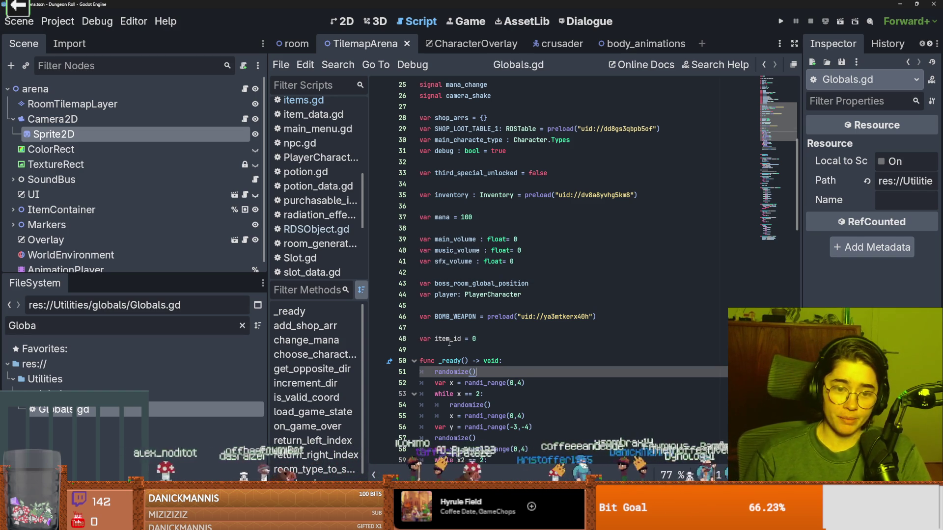
pyautogui.doubleClick(449, 342)
# Filter the FileSystem for 'item_dat' and open item_data.gd
pyautogui.click(102, 326)
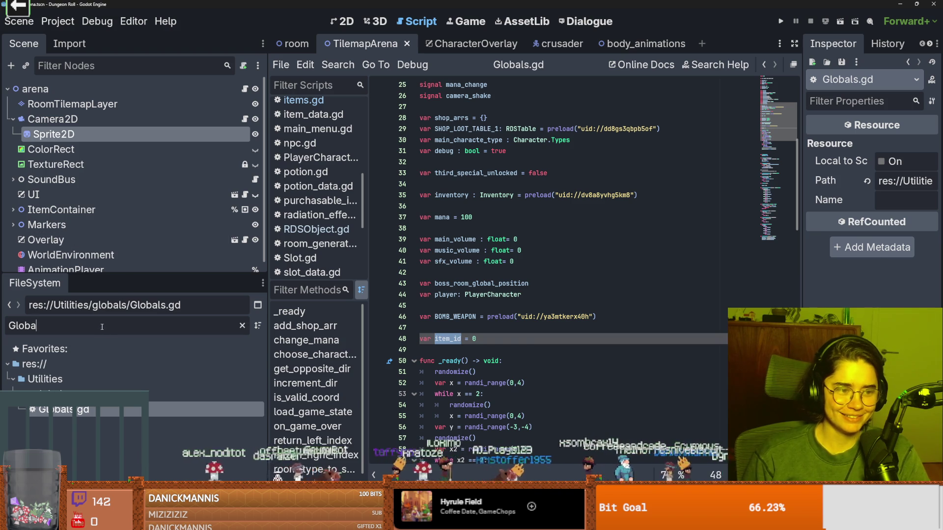
pyautogui.write('item')
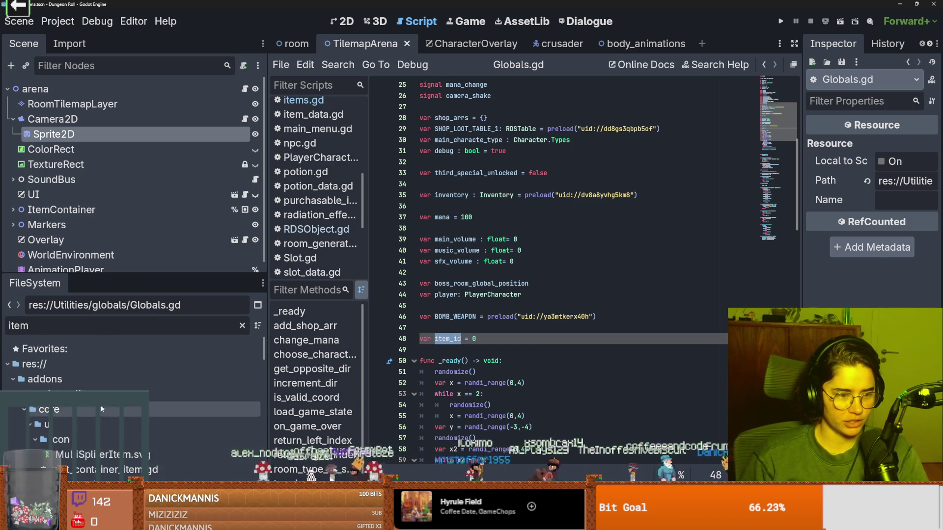
pyautogui.scroll(-5, 101, 422)
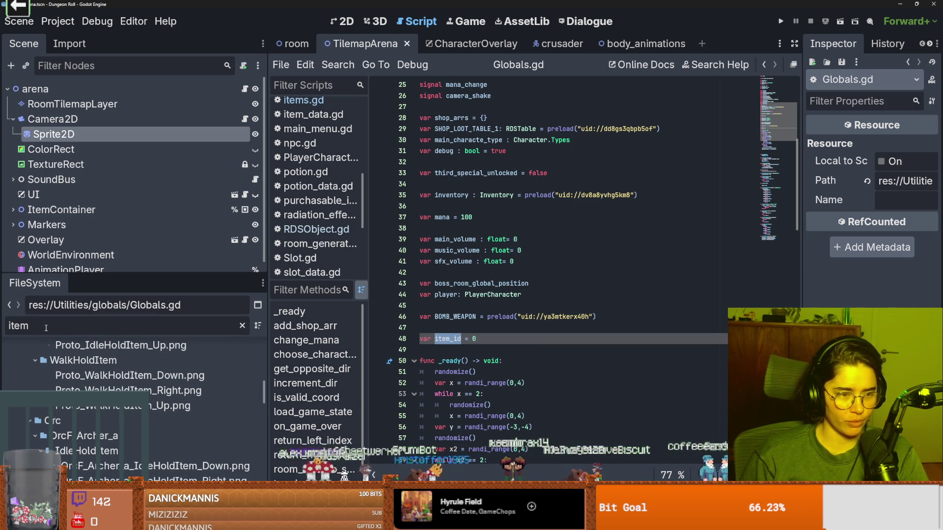
pyautogui.write('_dat')
pyautogui.doubleClick(79, 426)
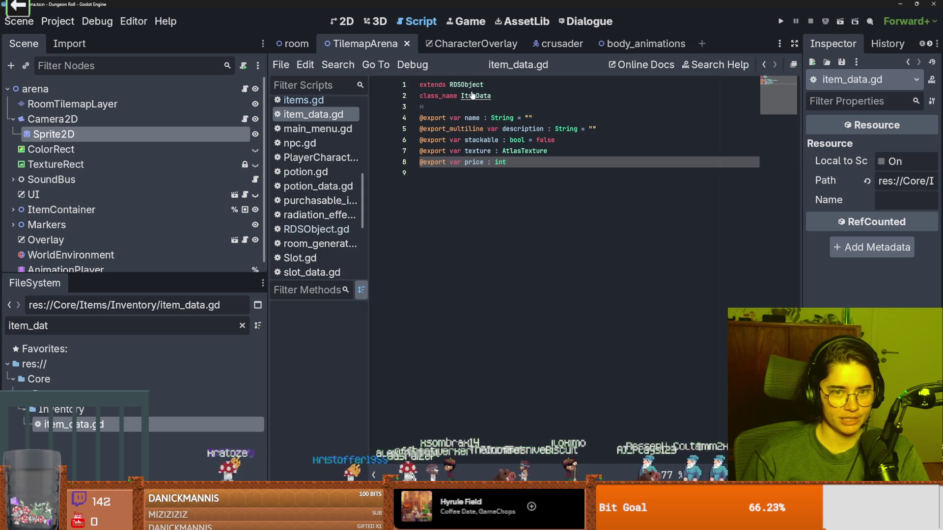
# Filter the FileSystem dock for 'trinket' and open the TrinketData.gd script
pyautogui.click(243, 326)
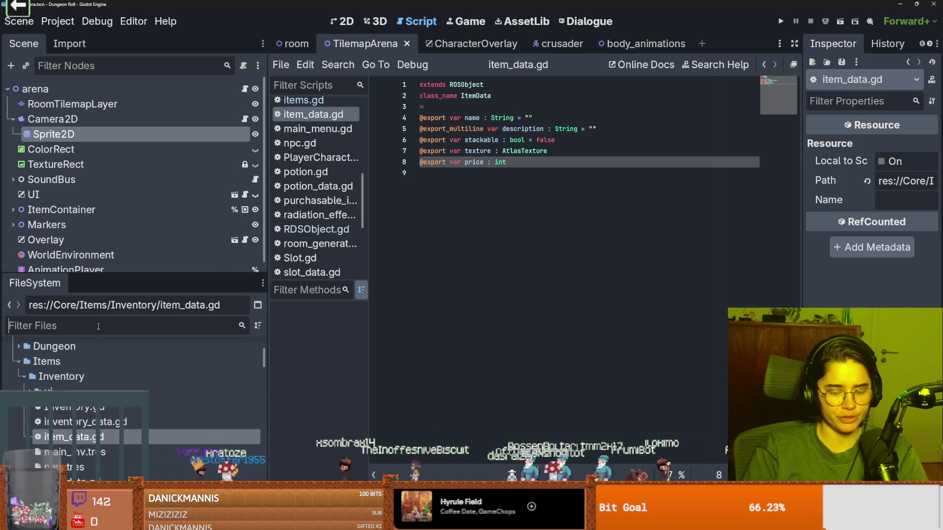
pyautogui.write('trinket')
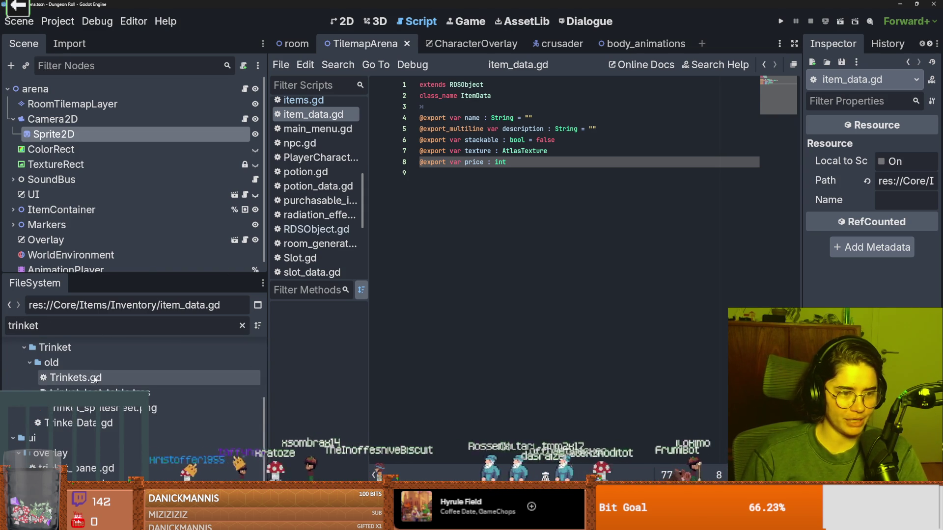
pyautogui.doubleClick(95, 378)
pyautogui.click(30, 363)
pyautogui.doubleClick(84, 423)
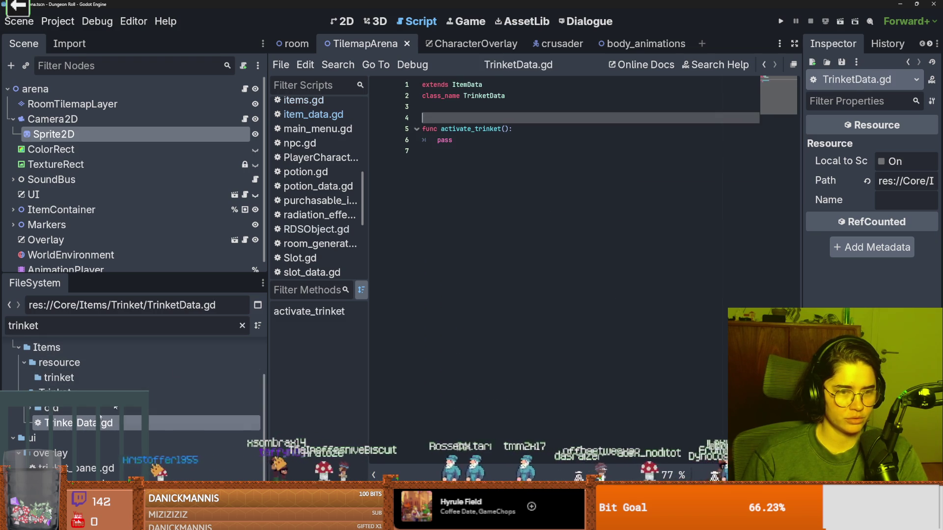
# Follow TrinketData's ItemData base class into item_data.gd and add an empty line after price
pyautogui.click(484, 97)
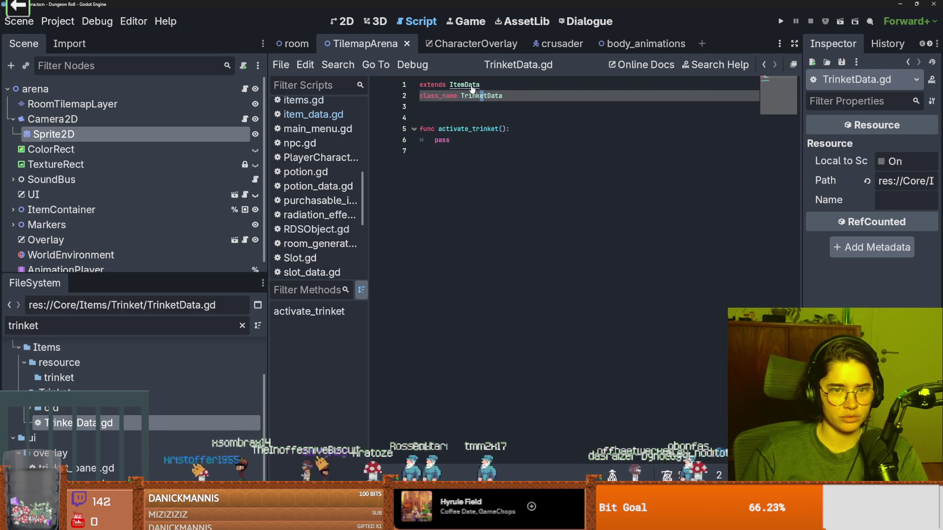
pyautogui.keyDown('ctrl'); pyautogui.click(471, 88); pyautogui.keyUp('ctrl')
pyautogui.click(512, 163)
pyautogui.press('Return')
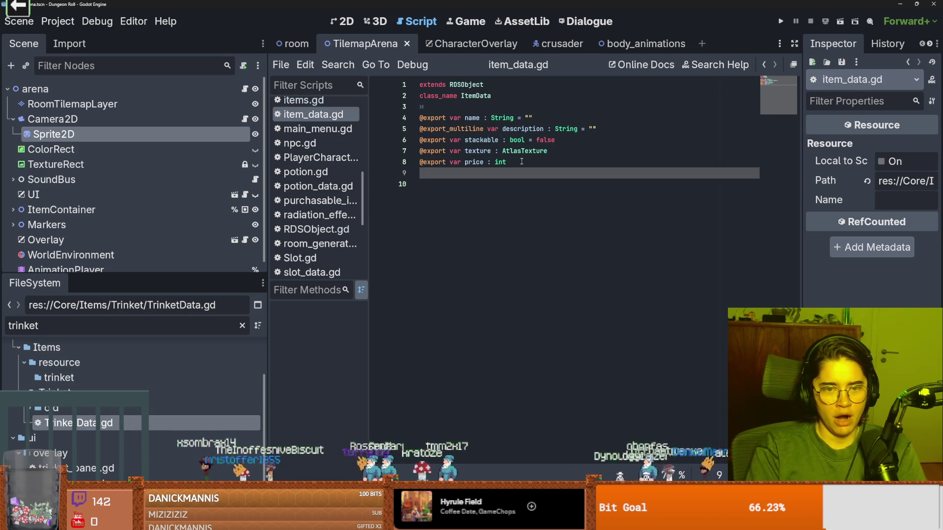
# Write 'var item_id = Globals.get_object_id()' on line 9 of item_data.gd using autocomplete
pyautogui.write('@EX')
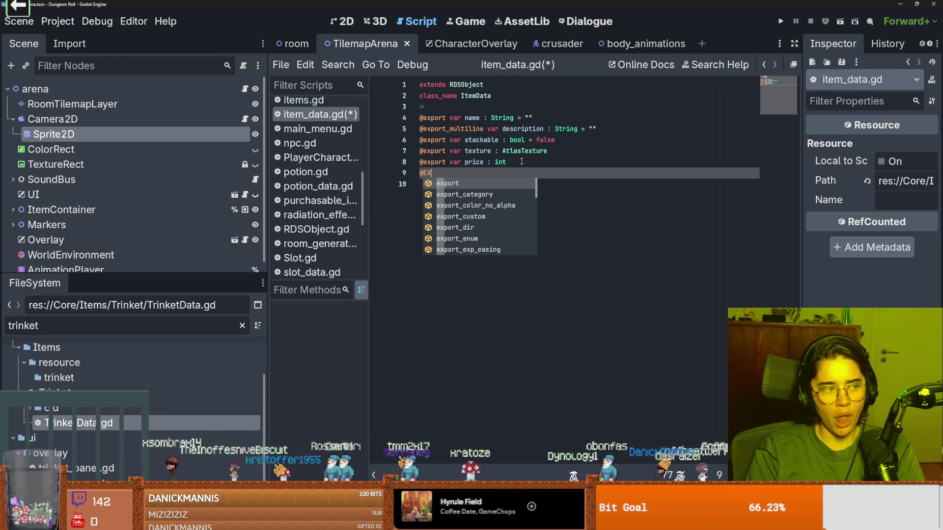
pyautogui.press('BackSpace')
pyautogui.press('BackSpace')
pyautogui.press('BackSpace')
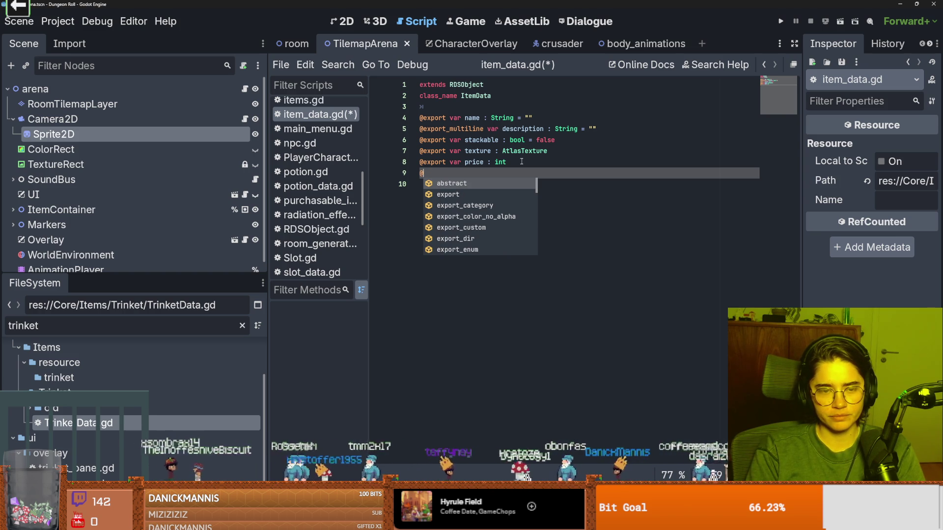
pyautogui.write('var ')
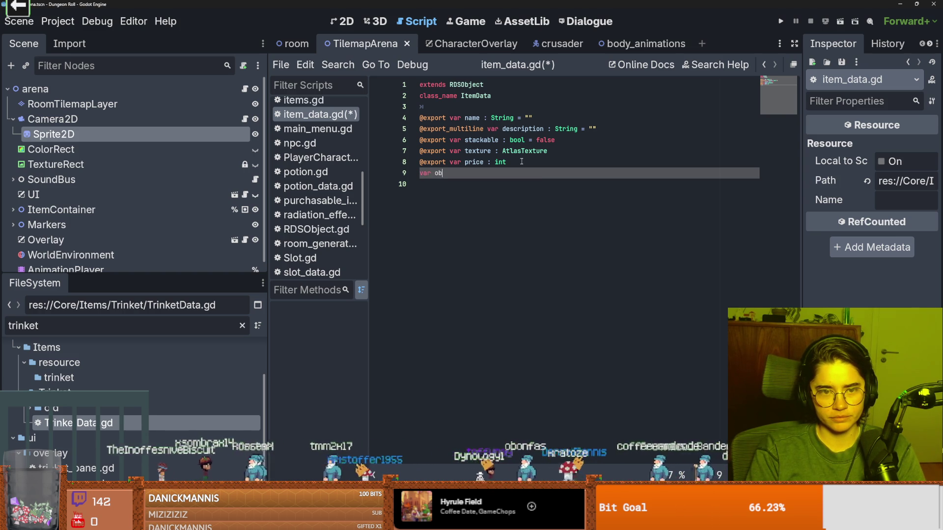
pyautogui.write('item_id = ')
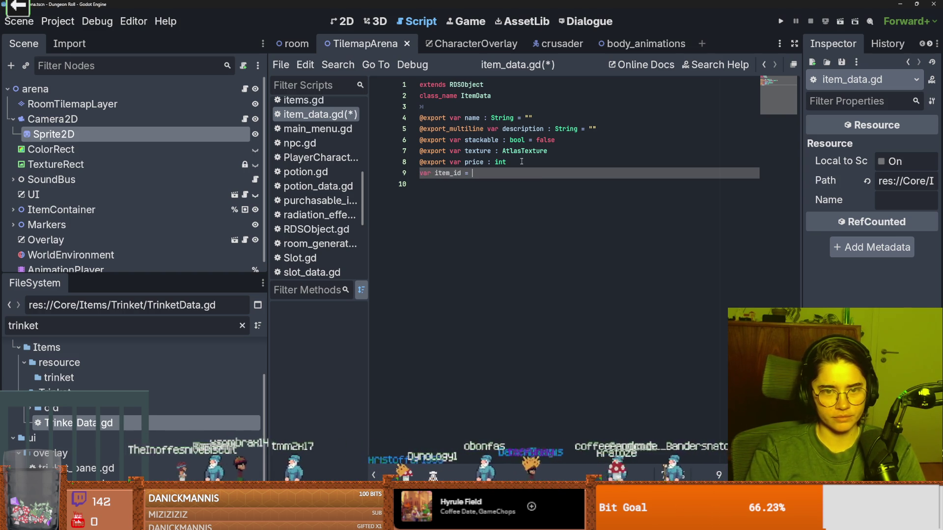
pyautogui.write('Glob')
pyautogui.press('Return')
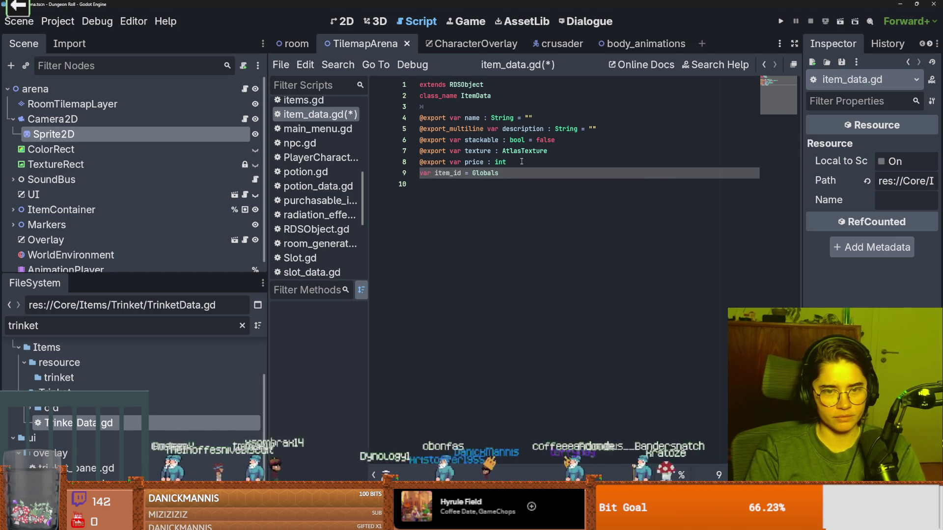
pyautogui.write('.i')
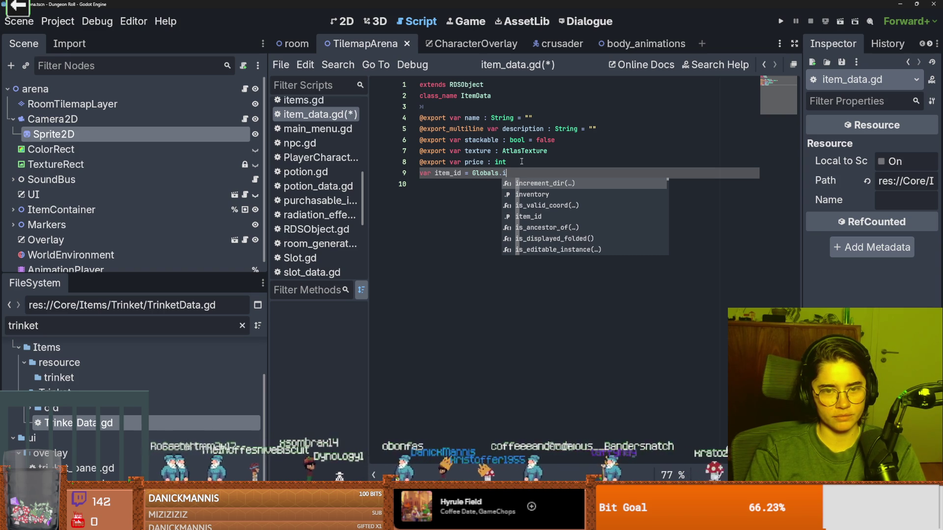
pyautogui.press('BackSpace')
pyautogui.press('BackSpace')
pyautogui.press('BackSpace')
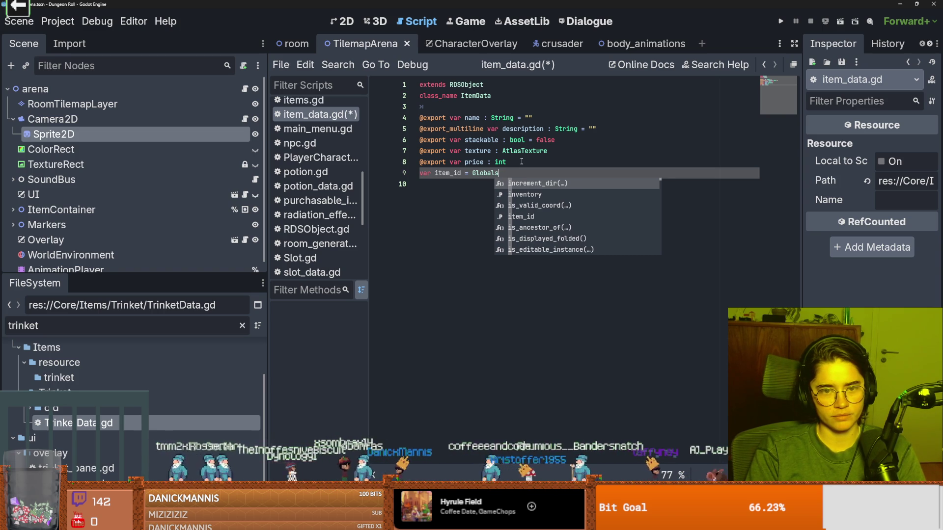
pyautogui.write('item_id = ')
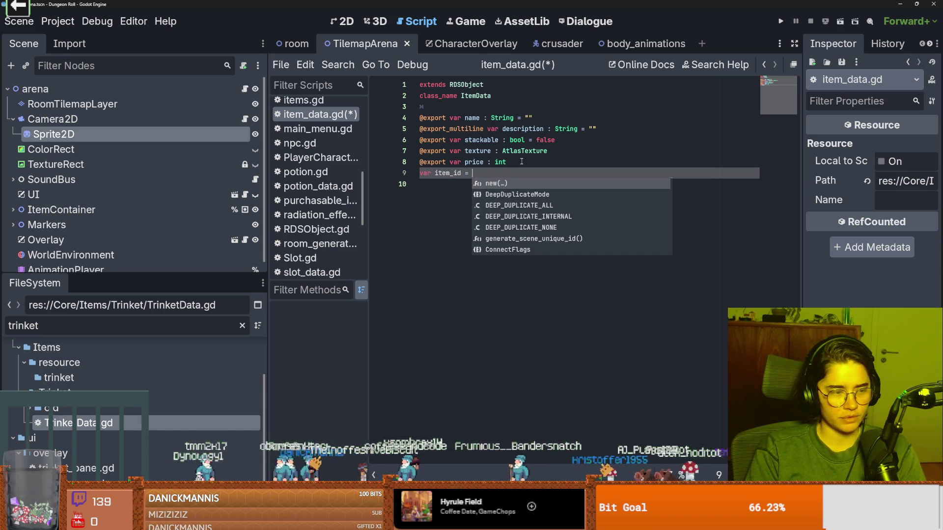
pyautogui.write('Global')
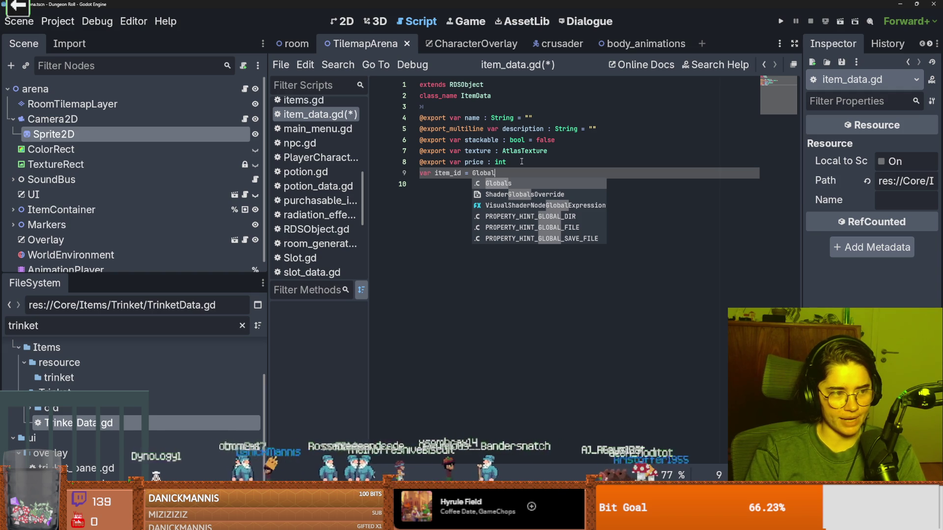
pyautogui.press('Return')
pyautogui.write('.')
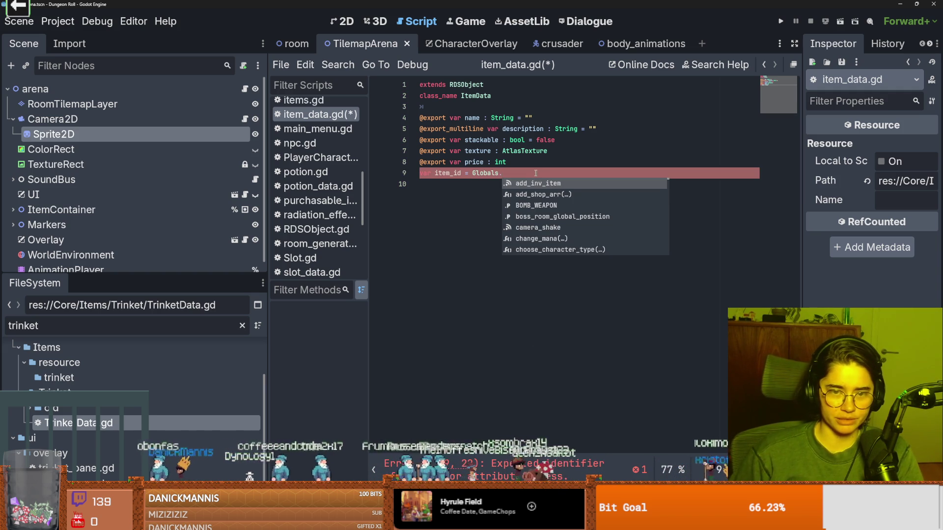
pyautogui.press('Escape')
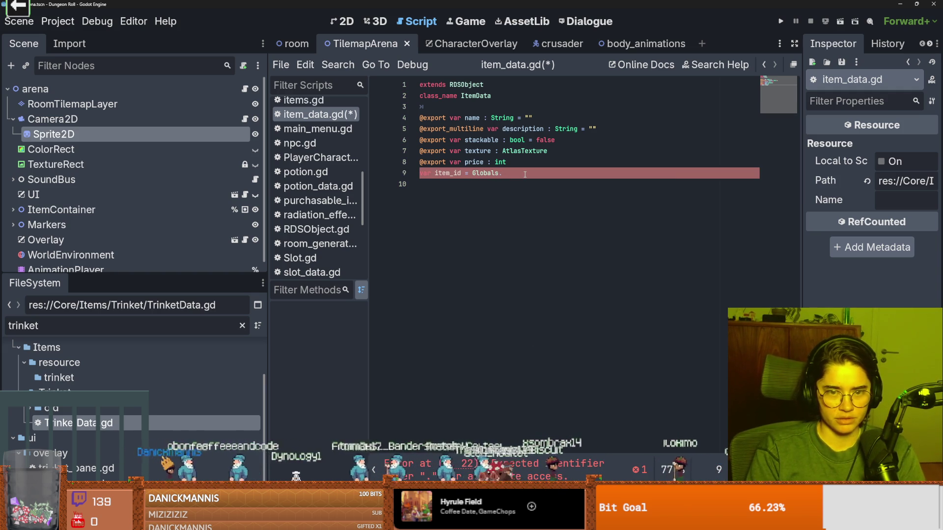
pyautogui.write('get_object_id(')
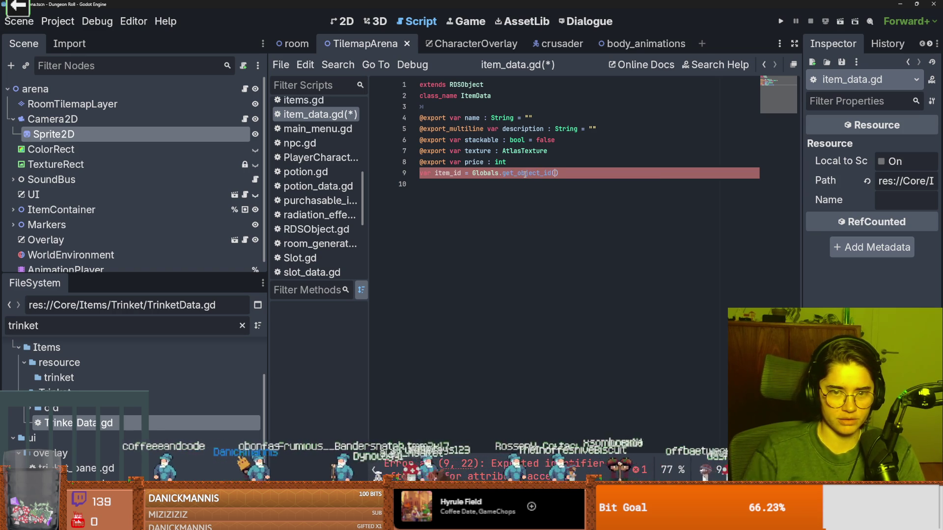
pyautogui.press('Return')
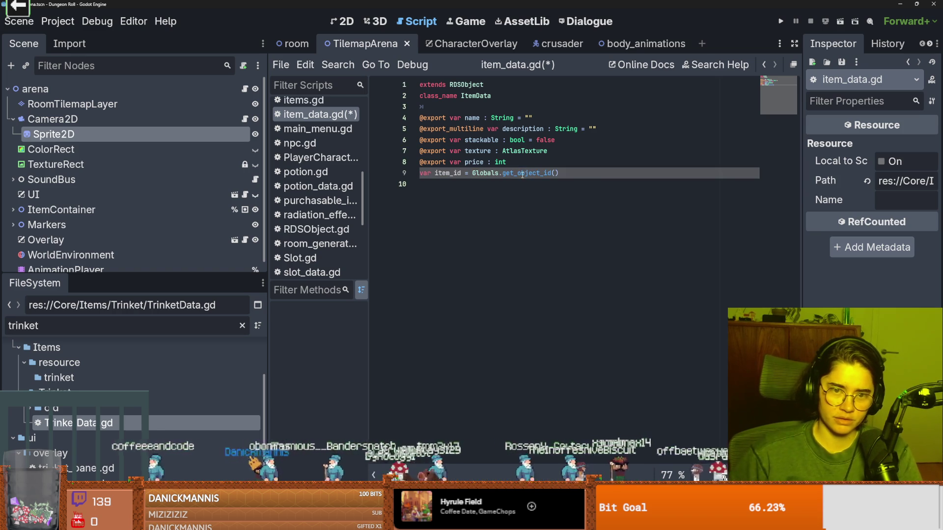
# In Globals.gd, declare a new function get_object_id() on line 69
pyautogui.keyDown('ctrl'); pyautogui.click(489, 173); pyautogui.keyUp('ctrl')
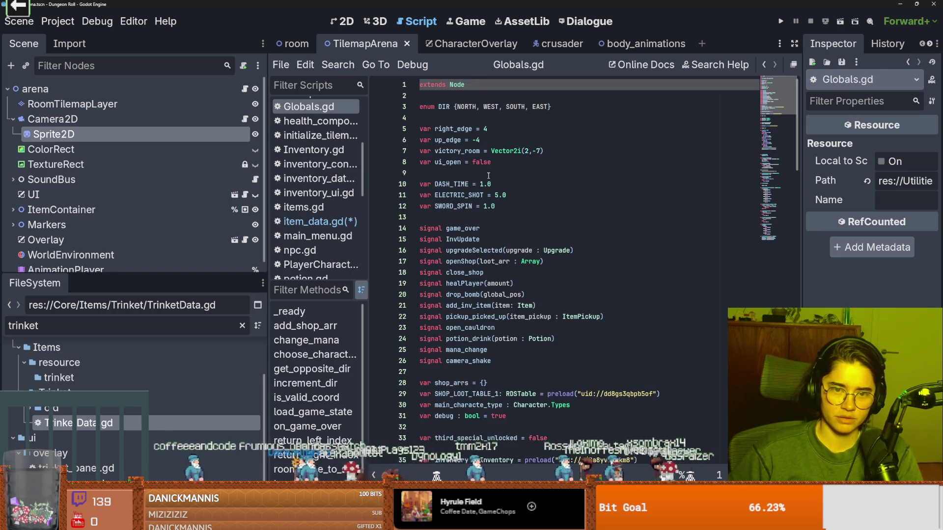
pyautogui.scroll(-13, 488, 176)
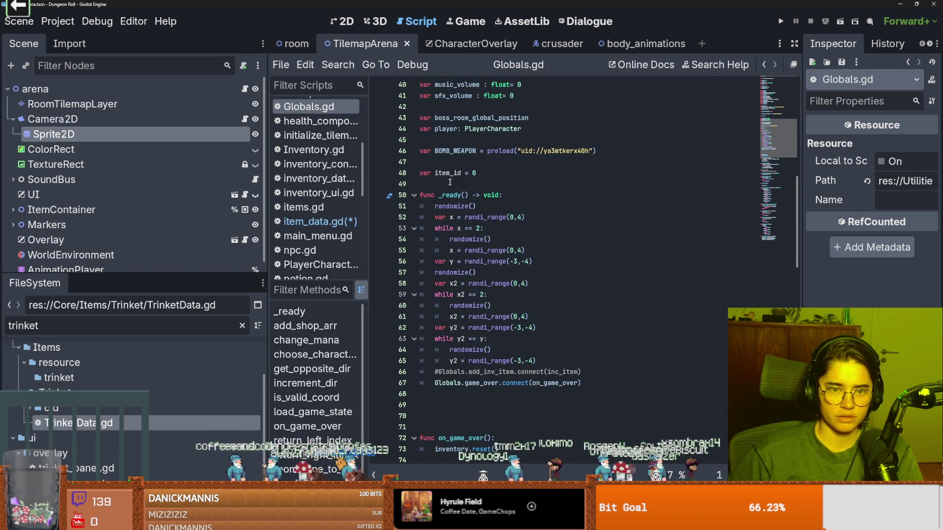
pyautogui.click(450, 182)
pyautogui.click(447, 408)
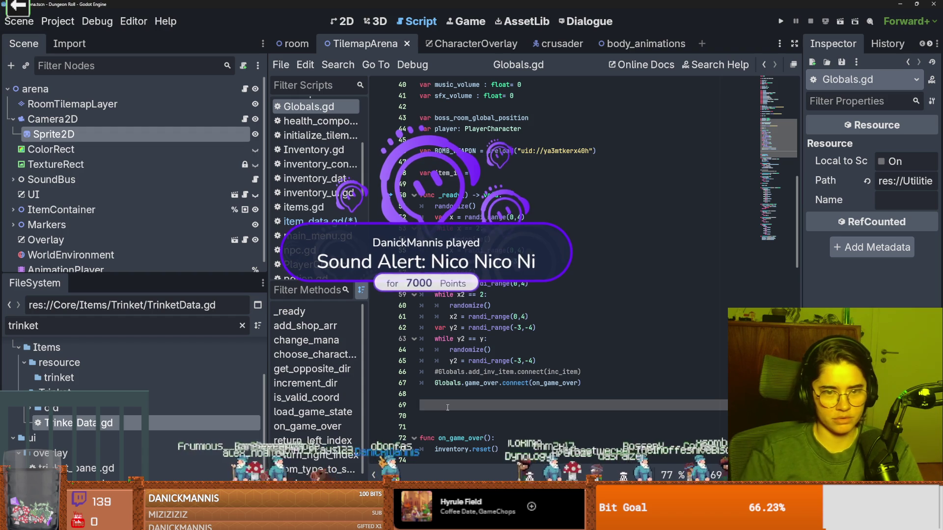
pyautogui.write('func get_object_id():')
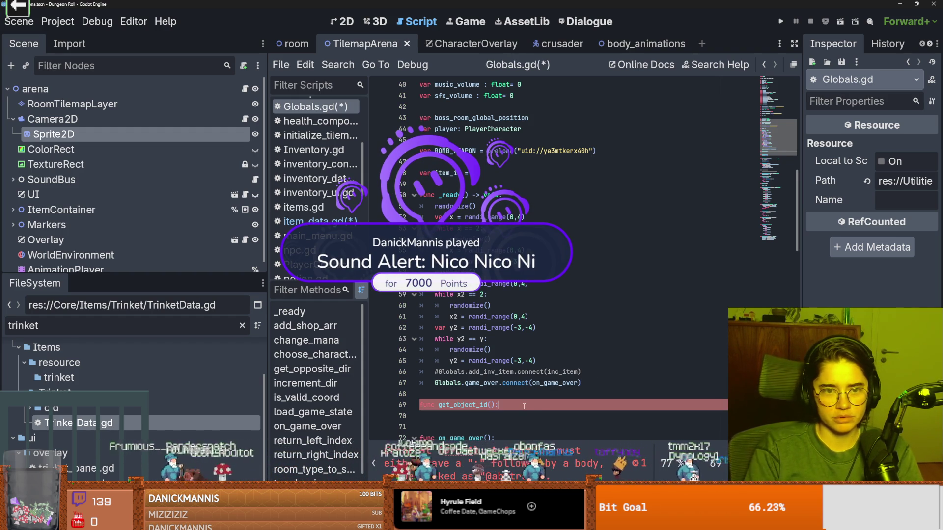
pyautogui.press('Return')
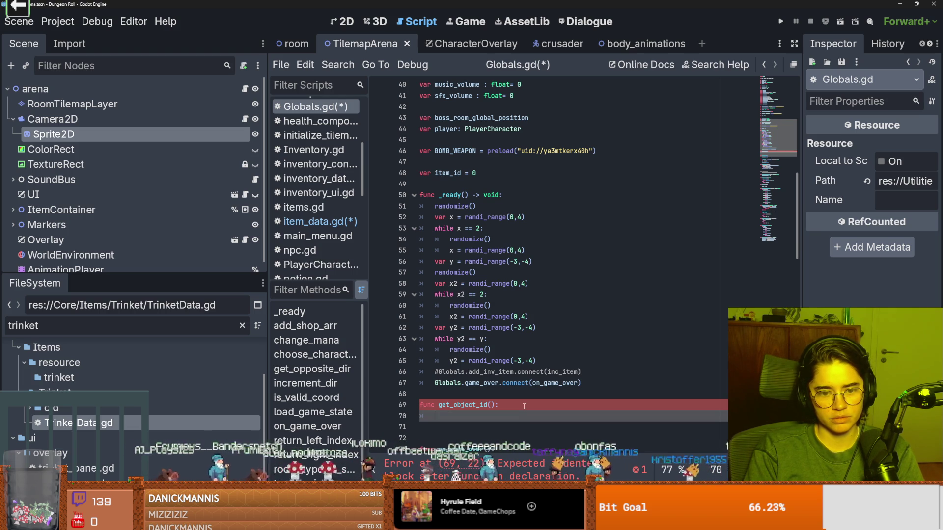
# Fill get_object_id with old-id capture, item_id += 1, and return old_item_id
pyautogui.write('var ')
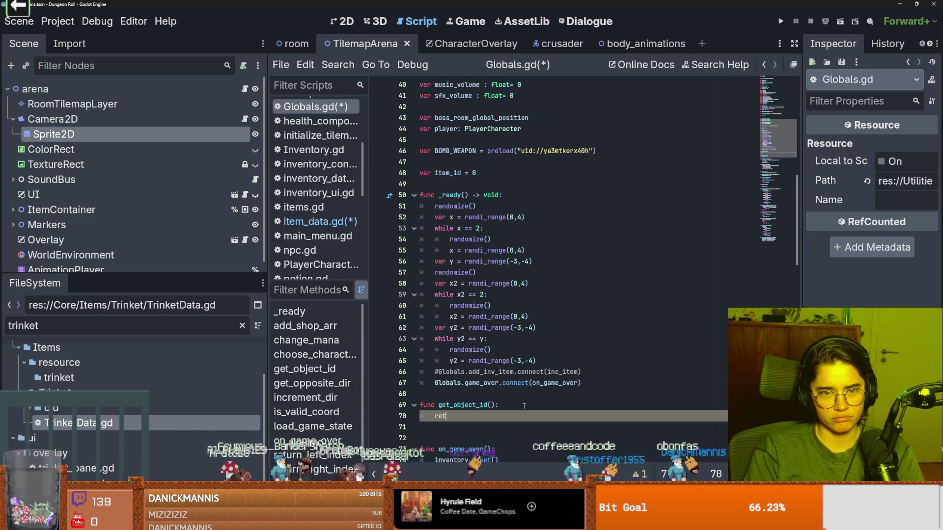
pyautogui.write('urn ')
pyautogui.write('t')
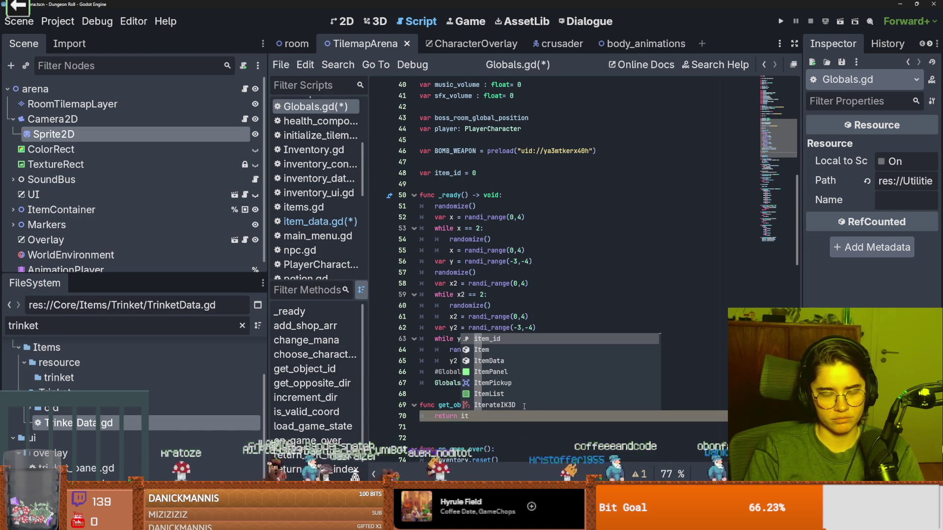
pyautogui.press('BackSpace')
pyautogui.press('BackSpace')
pyautogui.write('old_it')
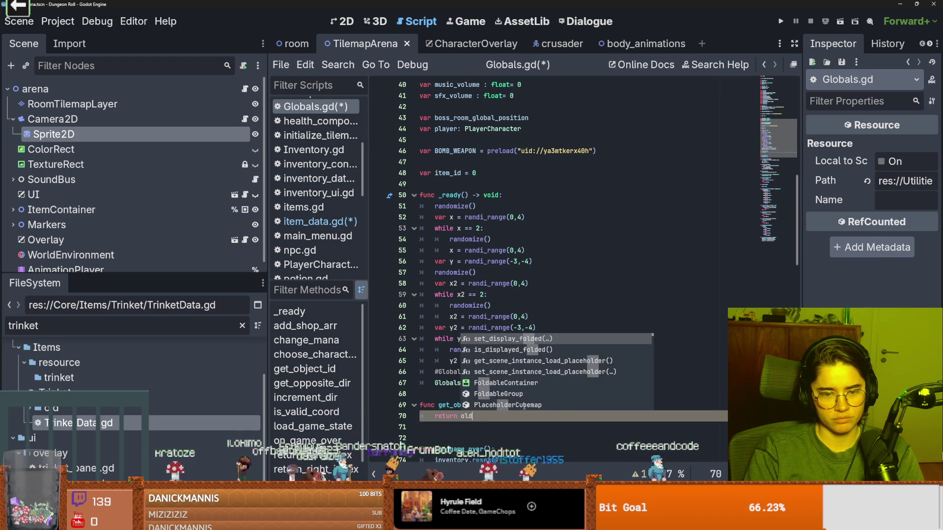
pyautogui.write('em_id')
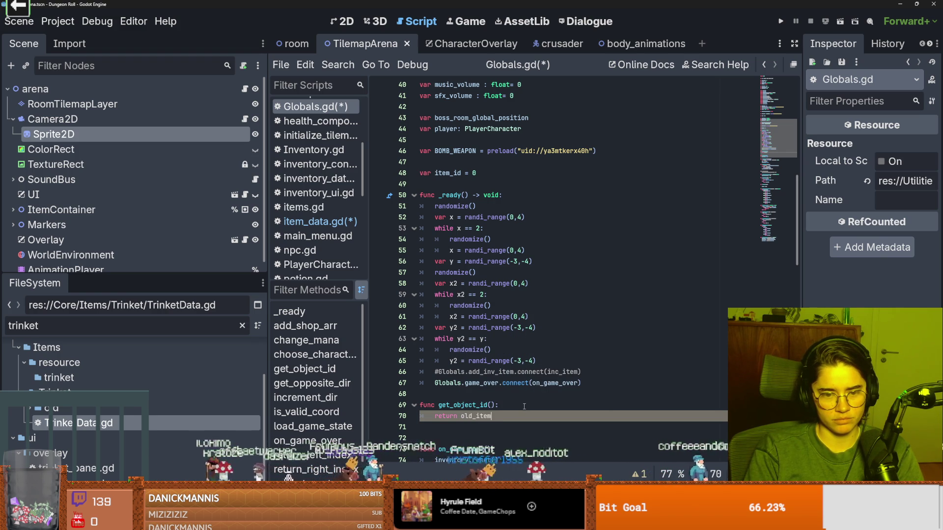
pyautogui.hotkey('ctrl', 'shift', 'Return')
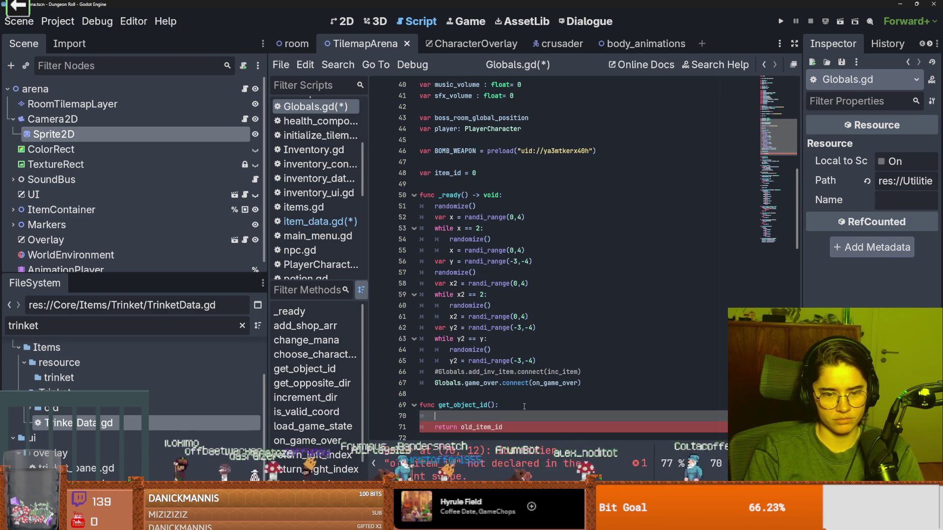
pyautogui.write('var old_item_')
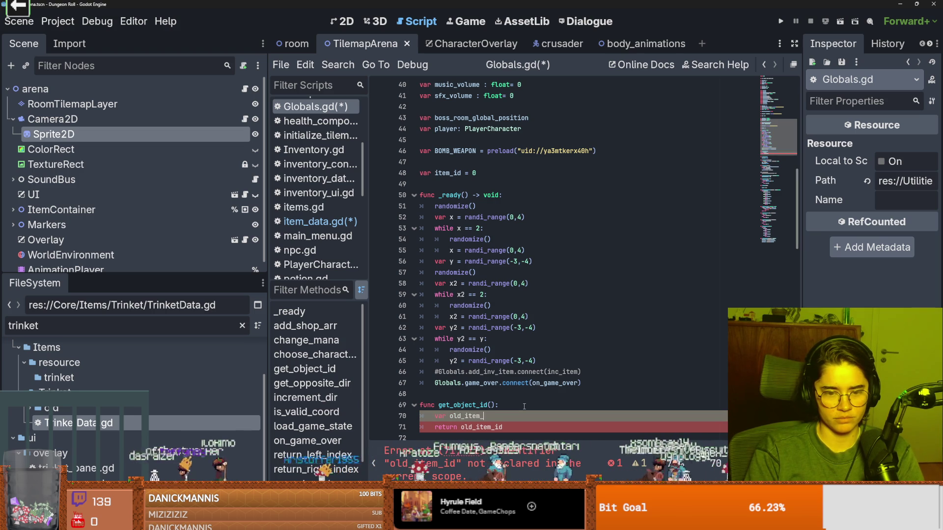
pyautogui.write('id := ')
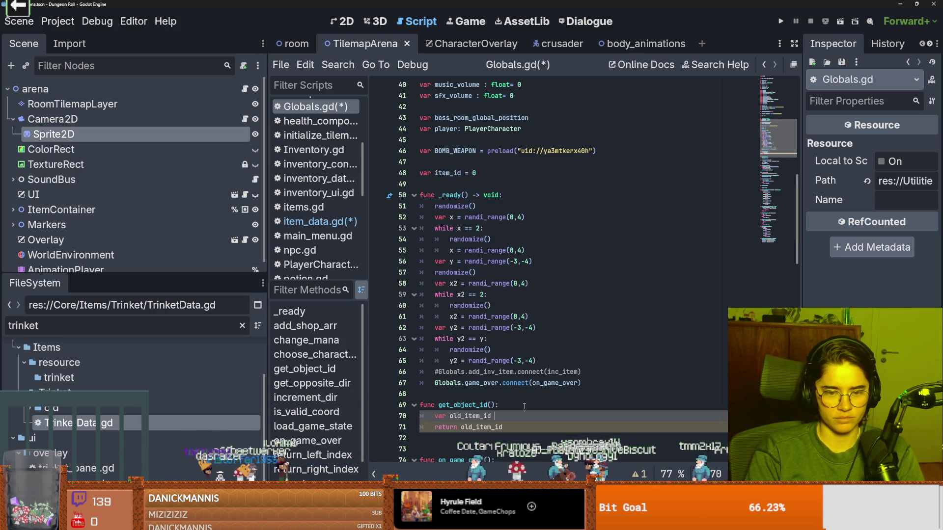
pyautogui.write('item_id')
pyautogui.press('Return')
pyautogui.press('Return')
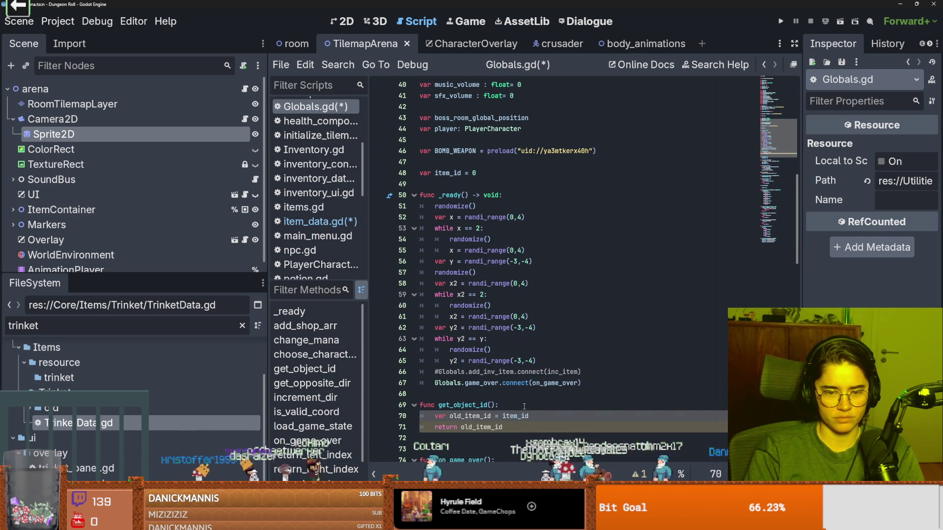
pyautogui.write('tem_id +')
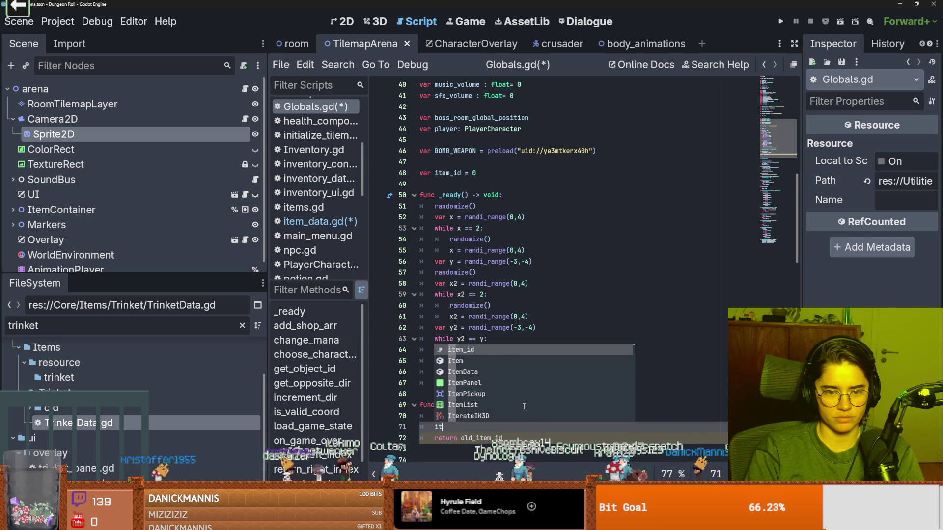
pyautogui.write('=1')
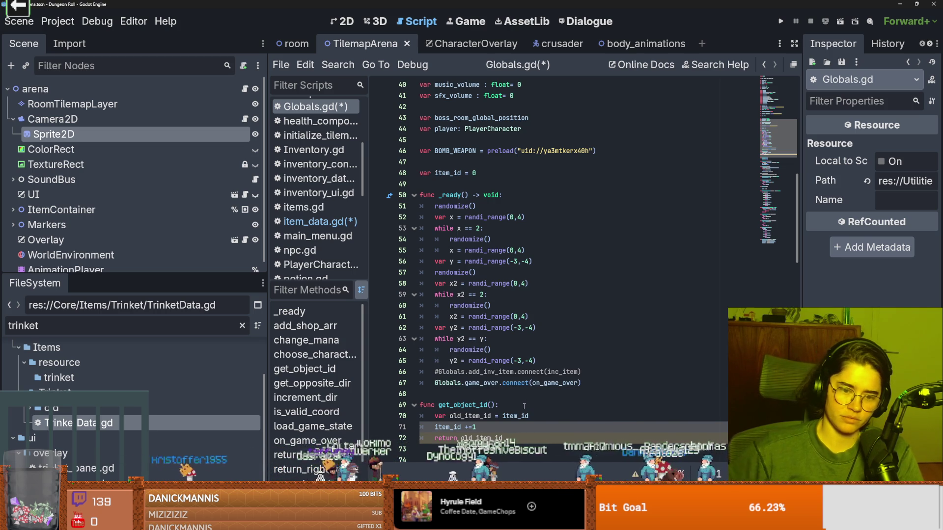
# Save the edited scripts with Ctrl+S and open TrinketData.gd from FileSystem
pyautogui.hotkey('ctrl', 's')
pyautogui.click(509, 416)
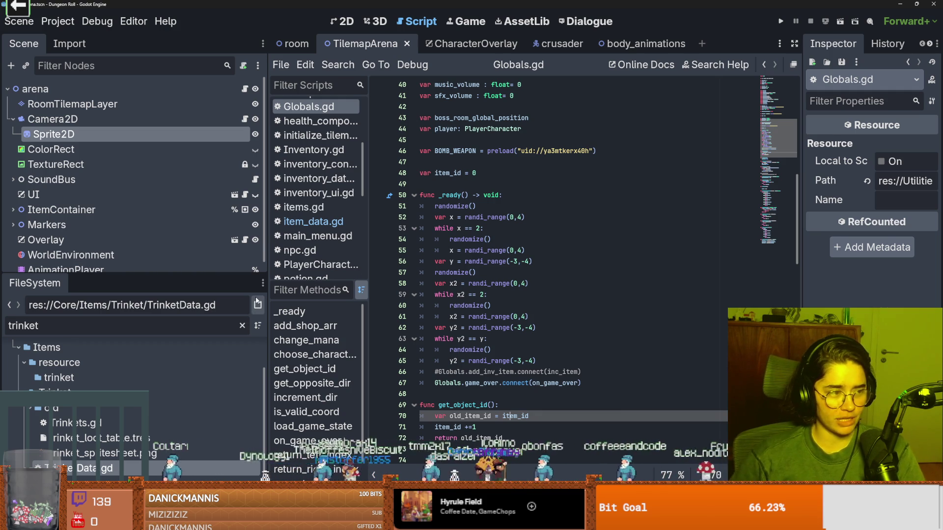
pyautogui.hotkey('ctrl', 's')
pyautogui.doubleClick(461, 405)
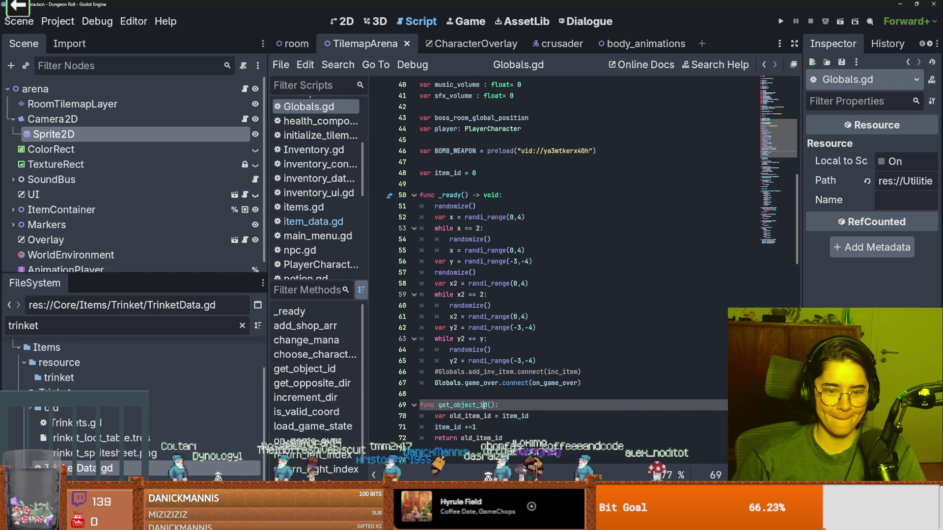
pyautogui.hotkey('ctrl', 's')
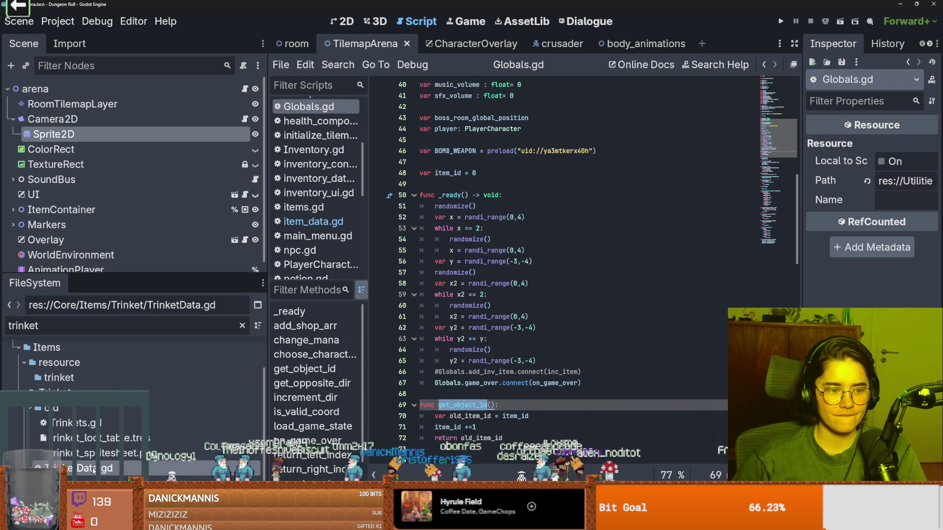
pyautogui.doubleClick(93, 468)
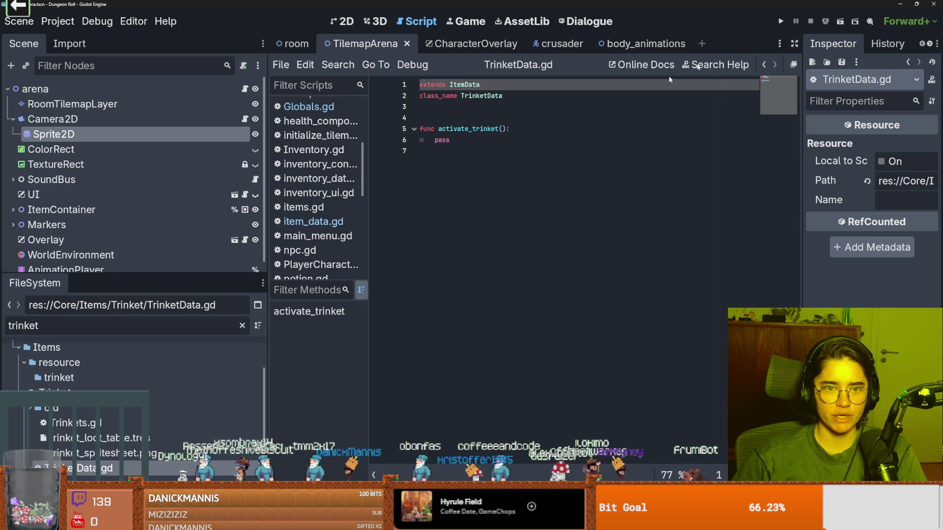
# Comment out 'var unique_id = Object.get_instance_id()' on line 15 of items.gd with Ctrl+K
pyautogui.press('F5')
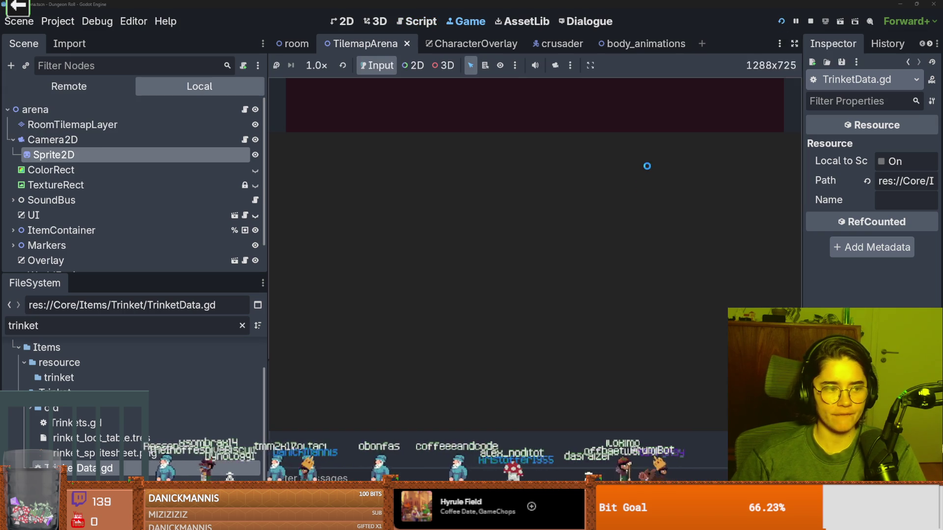
pyautogui.click(487, 222)
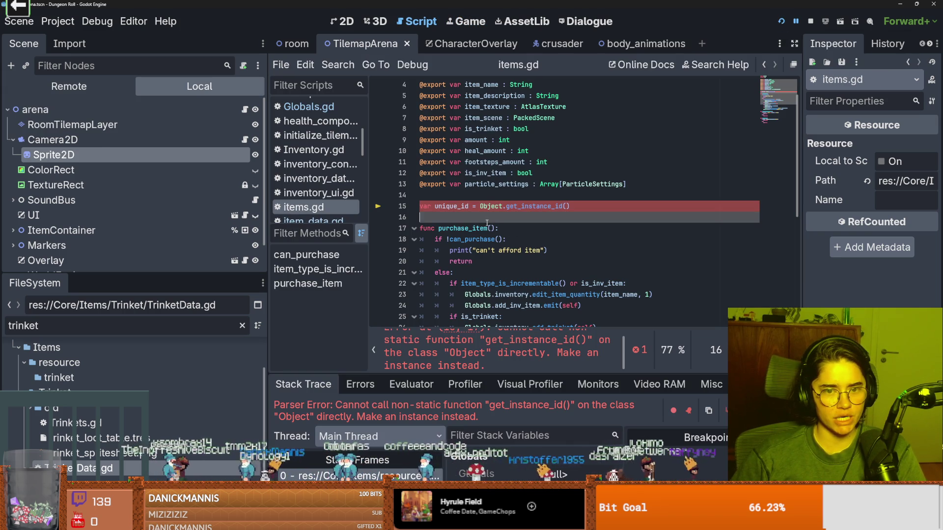
pyautogui.doubleClick(451, 207)
pyautogui.click(461, 207)
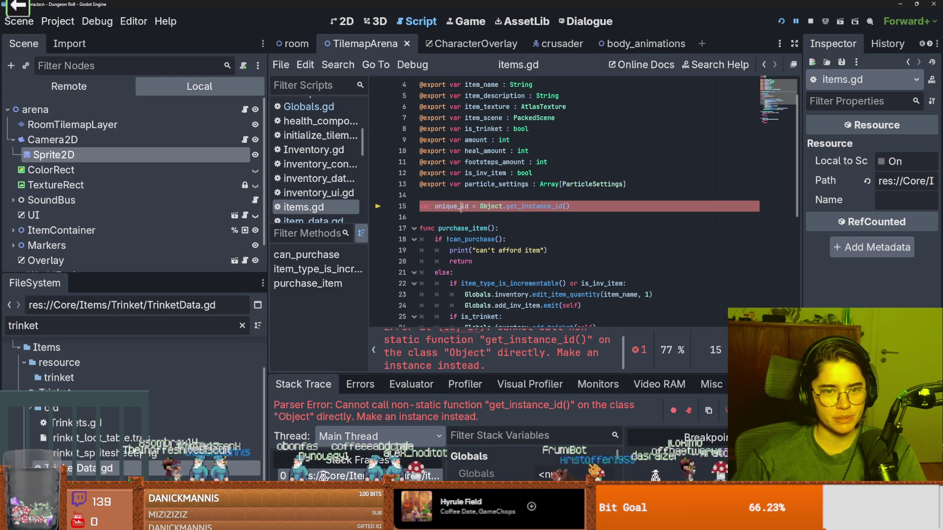
pyautogui.doubleClick(461, 207)
pyautogui.scroll(1, 494, 244)
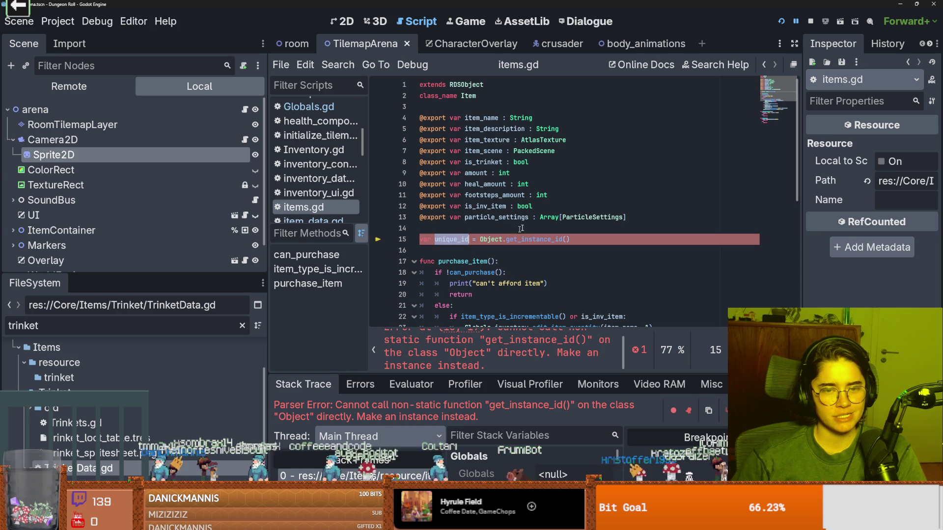
pyautogui.click(454, 239)
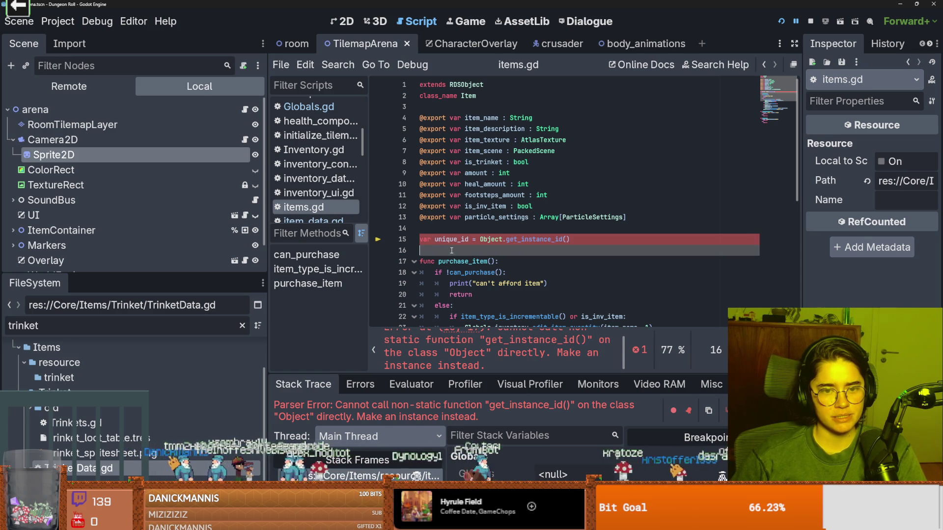
pyautogui.doubleClick(463, 236)
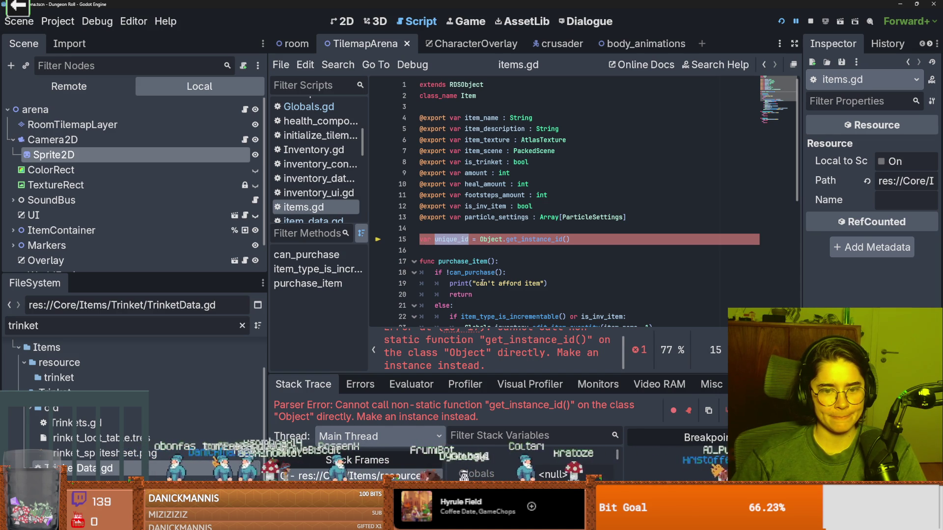
pyautogui.click(455, 252)
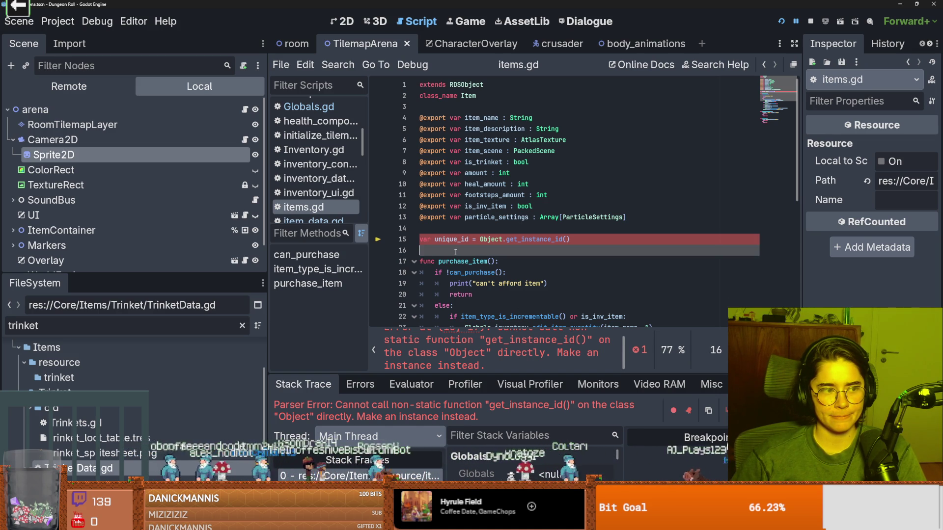
pyautogui.click(464, 239)
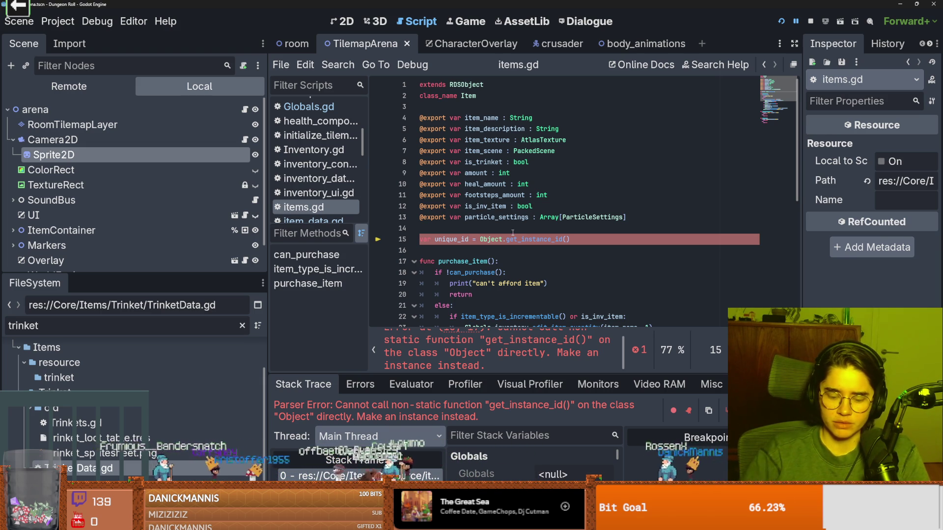
pyautogui.hotkey('ctrl', 'k')
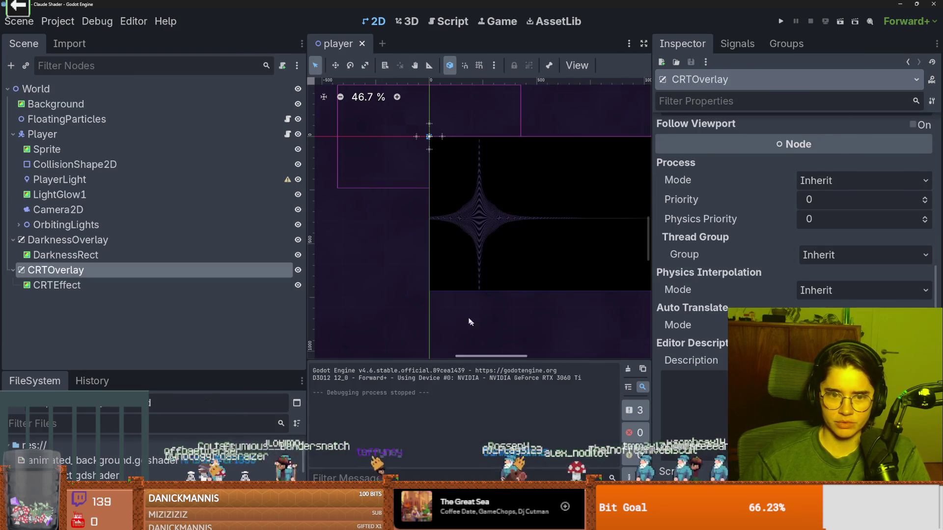
# Select CRTEffect, run the game to view the CRT overlay, then close it
pyautogui.click(461, 284)
pyautogui.click(780, 21)
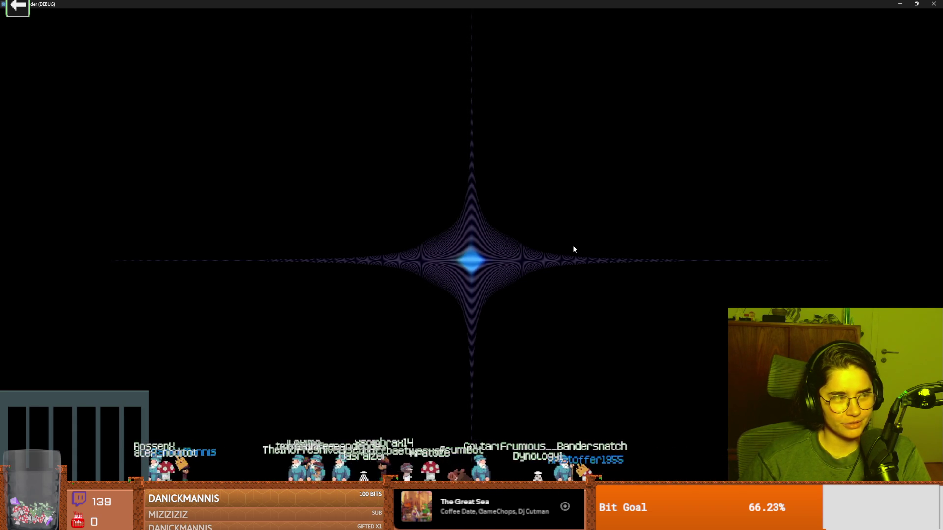
pyautogui.moveTo(477, 4); pyautogui.dragTo(508, 210)
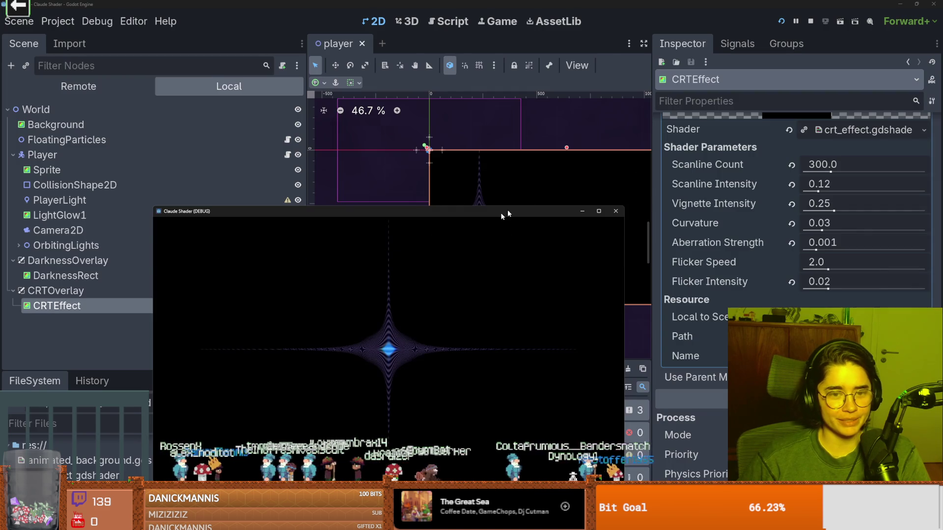
pyautogui.click(615, 210)
# Set CRT curvature 0.155, vignette 0.156, aberration 0, about 250 scanlines, and run the game
pyautogui.press('f')
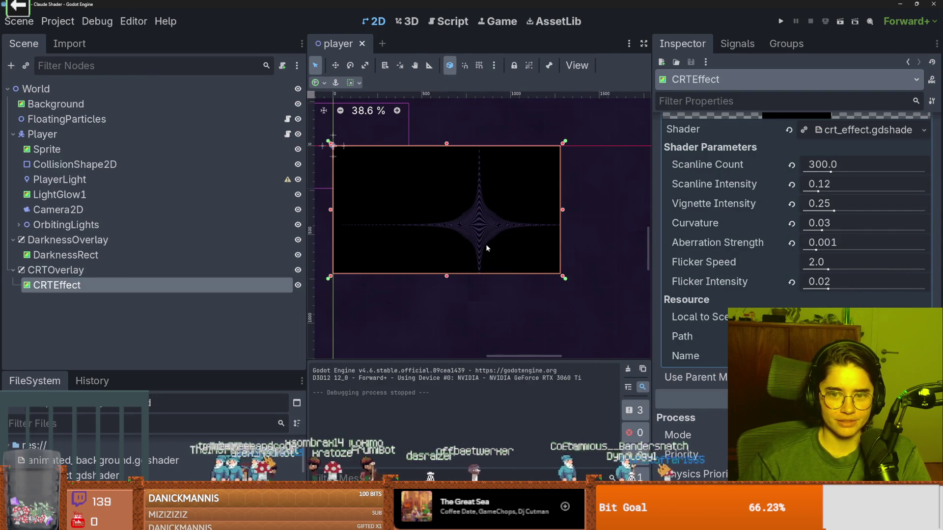
pyautogui.scroll(1, 418, 235)
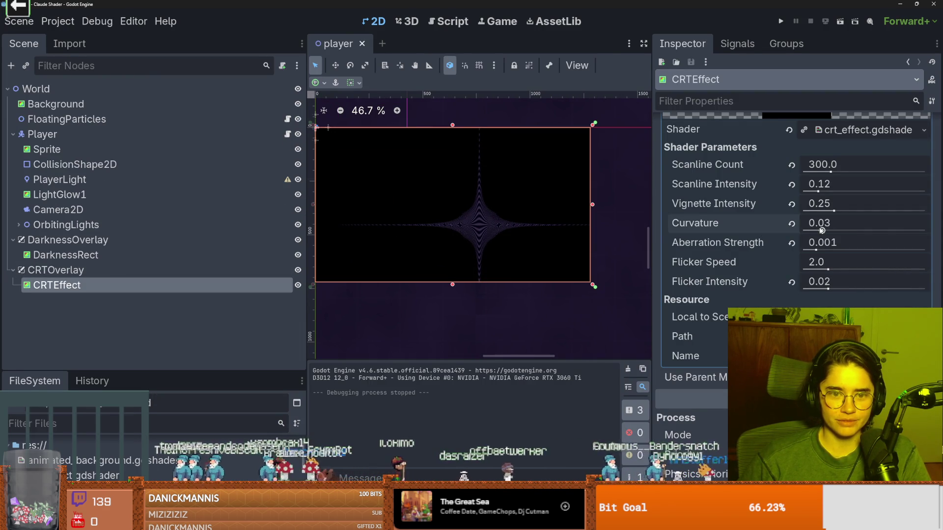
pyautogui.moveTo(820, 232); pyautogui.dragTo(897, 240)
pyautogui.moveTo(835, 212)
pyautogui.mouseDown()
pyautogui.moveTo(864, 220)
pyautogui.moveTo(702, 211)
pyautogui.mouseUp()
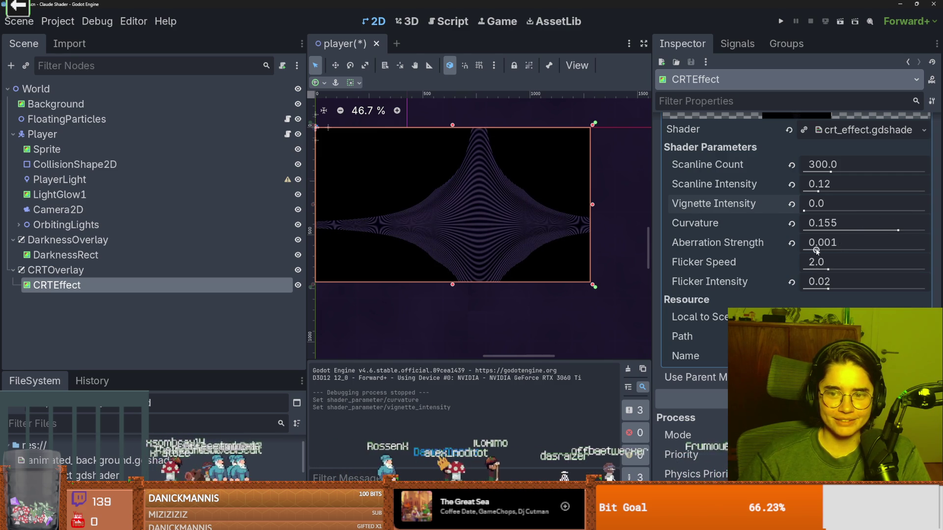
pyautogui.moveTo(833, 246)
pyautogui.mouseDown()
pyautogui.moveTo(888, 248)
pyautogui.moveTo(815, 237)
pyautogui.moveTo(825, 208)
pyautogui.moveTo(855, 209)
pyautogui.moveTo(827, 208)
pyautogui.moveTo(843, 192)
pyautogui.moveTo(877, 191)
pyautogui.moveTo(814, 193)
pyautogui.moveTo(851, 172)
pyautogui.moveTo(828, 176)
pyautogui.mouseUp()
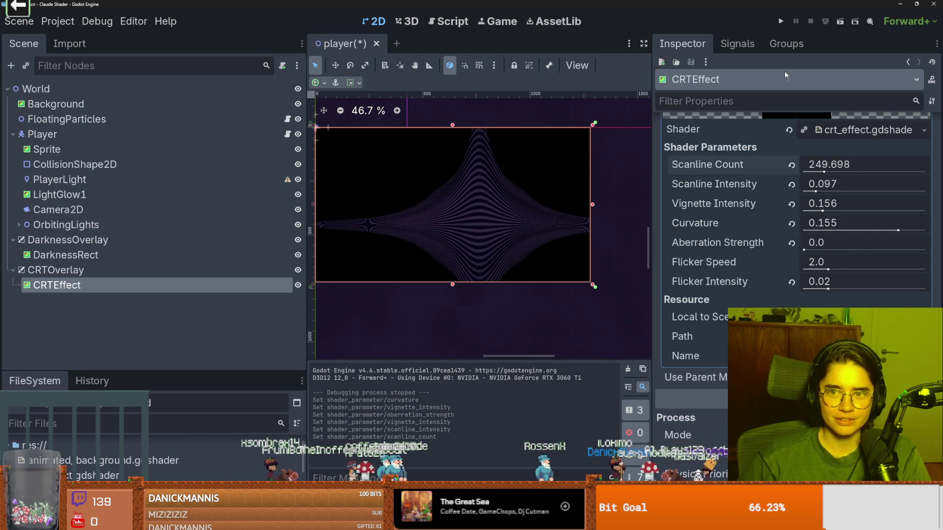
pyautogui.click(781, 21)
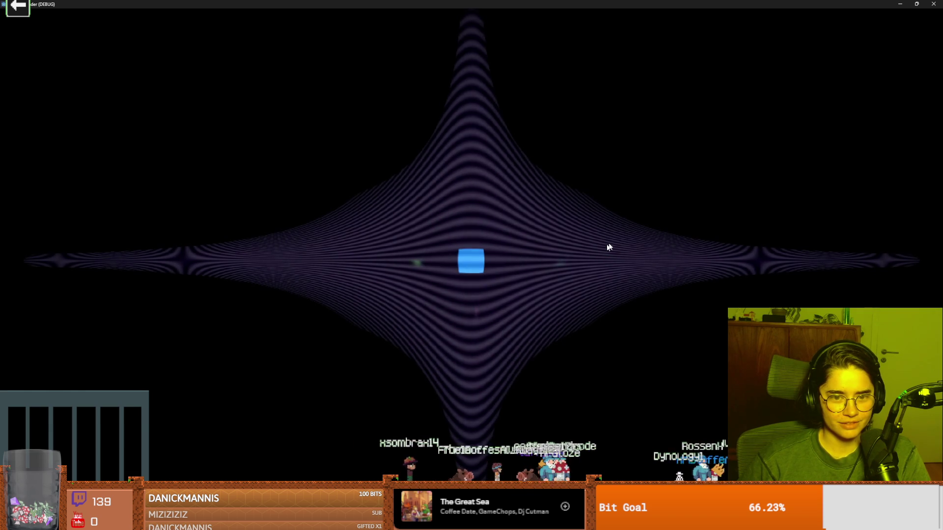
# Run the game with CRTOverlay hidden for comparison, then make the overlay visible again
pyautogui.hotkey('alt', 'F4')
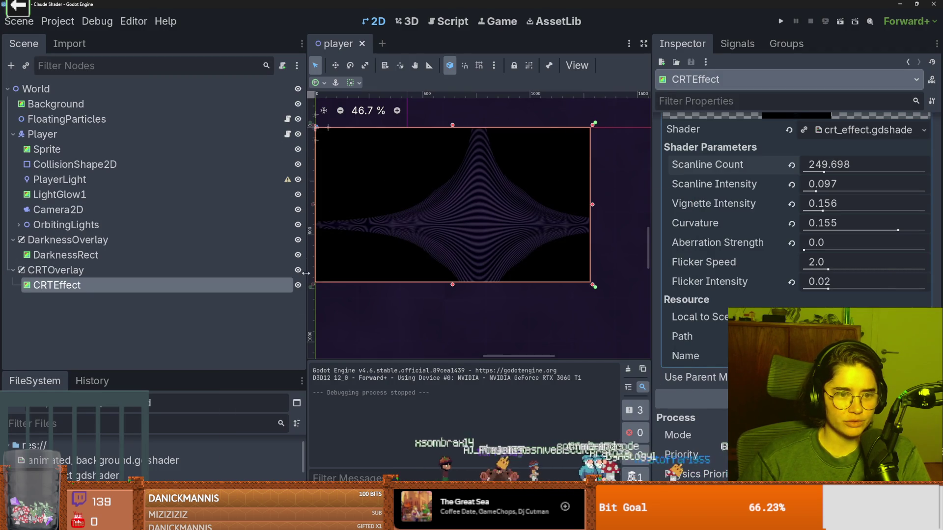
pyautogui.click(298, 270)
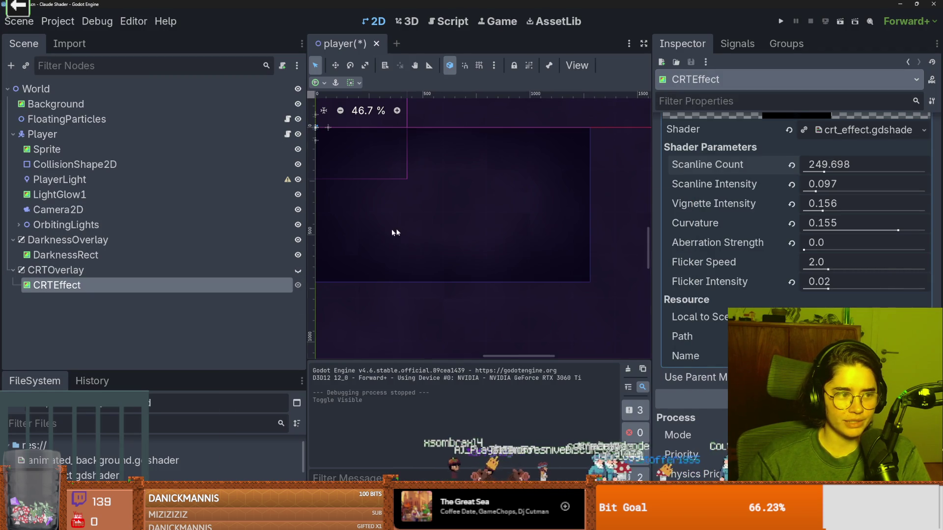
pyautogui.click(780, 21)
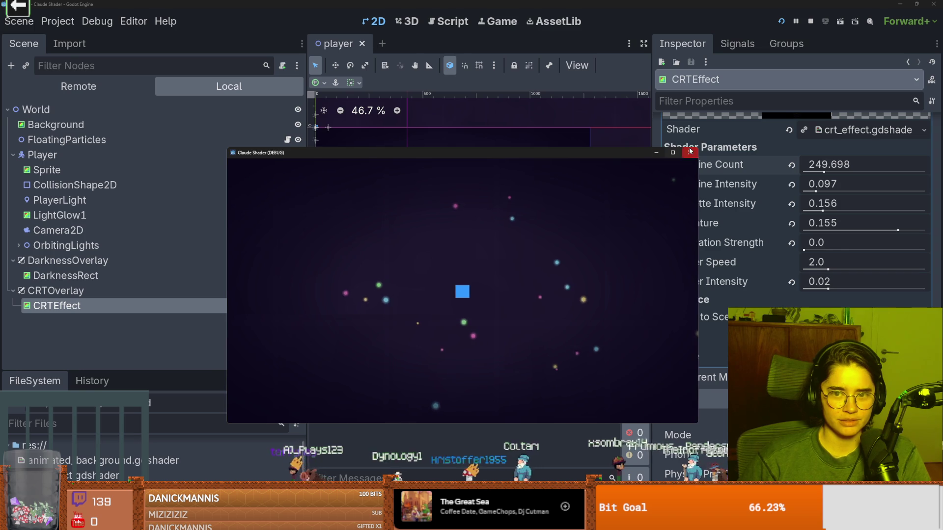
pyautogui.click(689, 147)
pyautogui.click(155, 270)
pyautogui.click(298, 270)
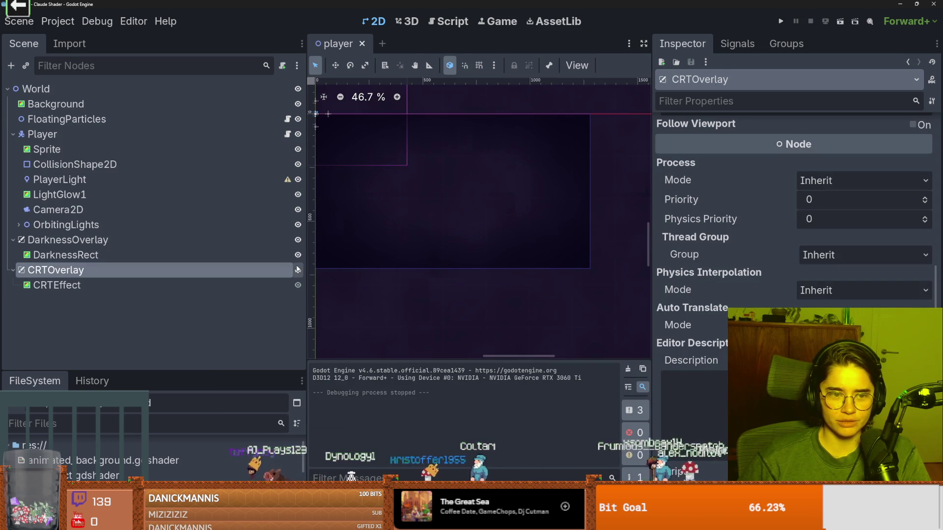
pyautogui.scroll(-1, 400, 268)
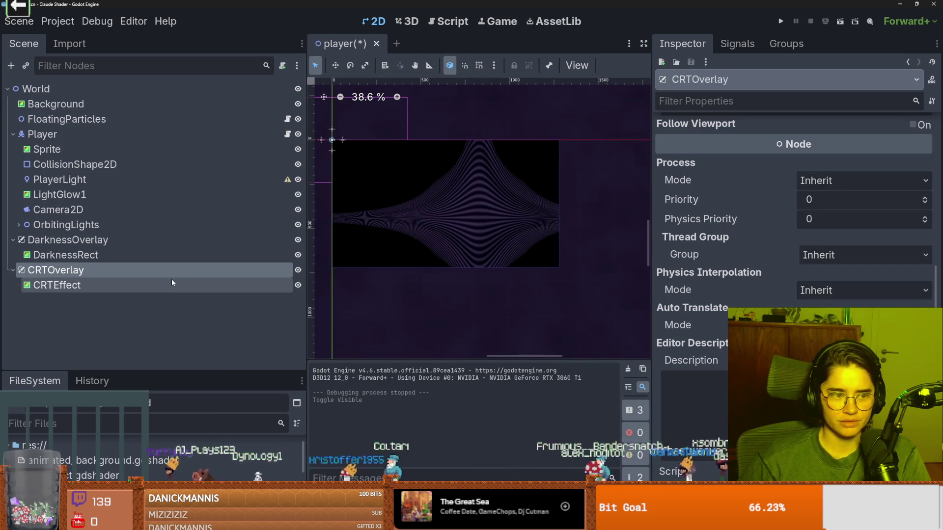
# Set CRTEffect flicker speed 8.722, tweak flicker intensity, scanlines about 689, then run the game
pyautogui.click(172, 281)
pyautogui.scroll(5, 806, 290)
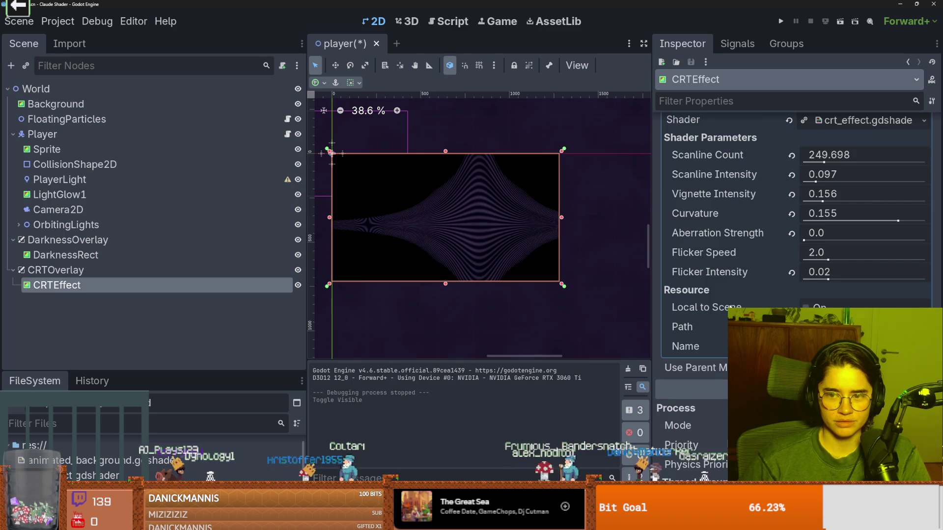
pyautogui.moveTo(805, 290)
pyautogui.mouseDown()
pyautogui.moveTo(926, 289)
pyautogui.moveTo(466, 289)
pyautogui.mouseUp()
pyautogui.moveTo(815, 303); pyautogui.dragTo(910, 308)
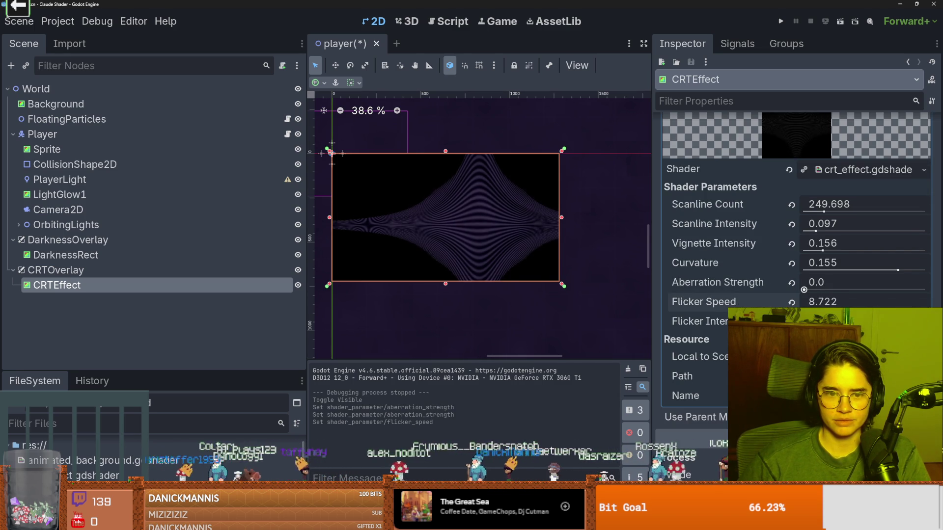
pyautogui.moveTo(815, 328); pyautogui.dragTo(884, 328)
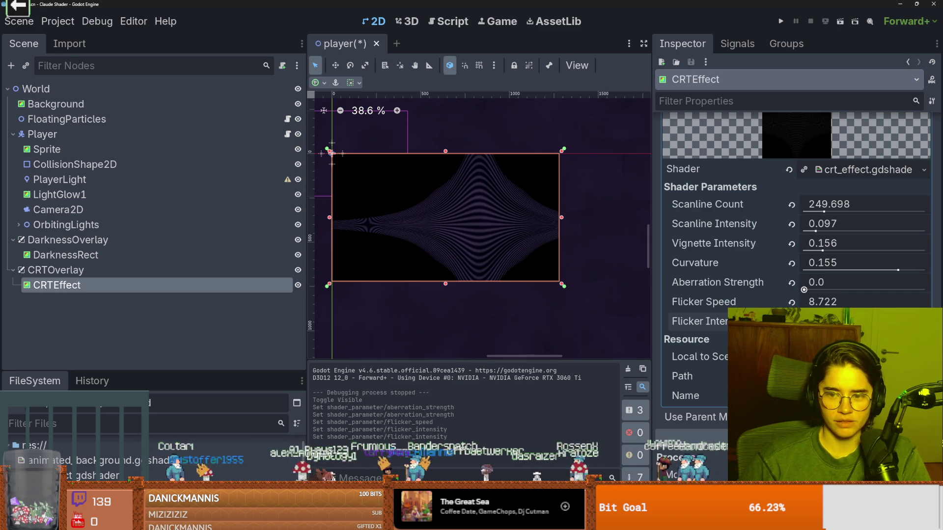
pyautogui.moveTo(824, 212)
pyautogui.mouseDown()
pyautogui.moveTo(854, 211)
pyautogui.moveTo(782, 210)
pyautogui.moveTo(883, 228)
pyautogui.moveTo(874, 234)
pyautogui.mouseUp()
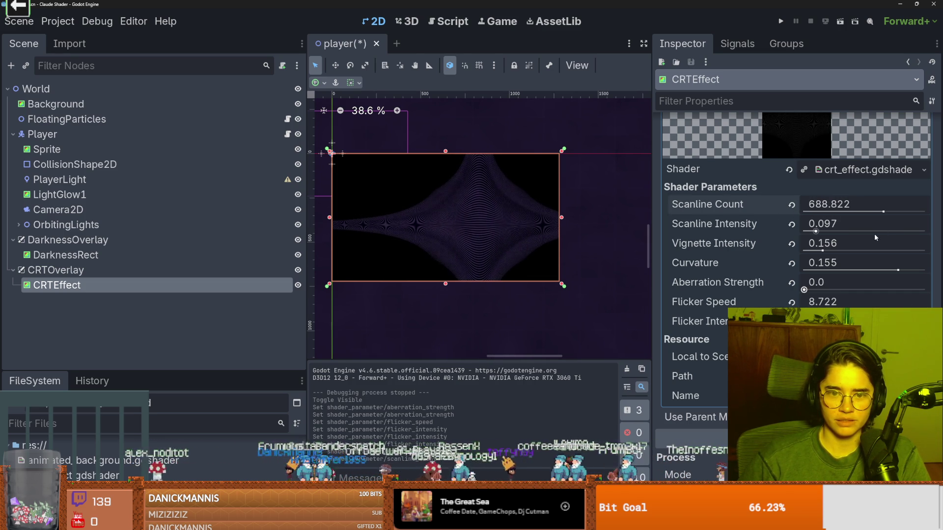
pyautogui.click(781, 22)
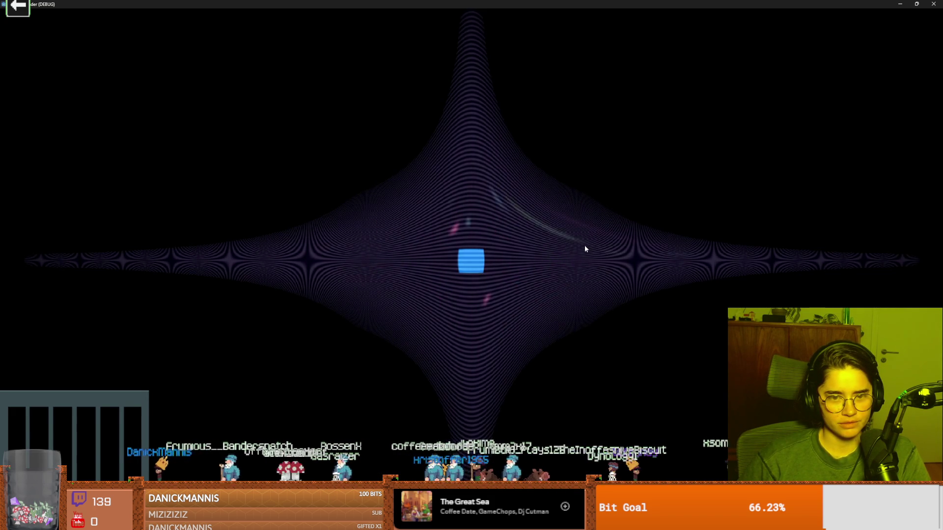
# Close the game, reread Claude's CRT shader fix summary in the terminal, and return to the Scene dock
pyautogui.press('F8')
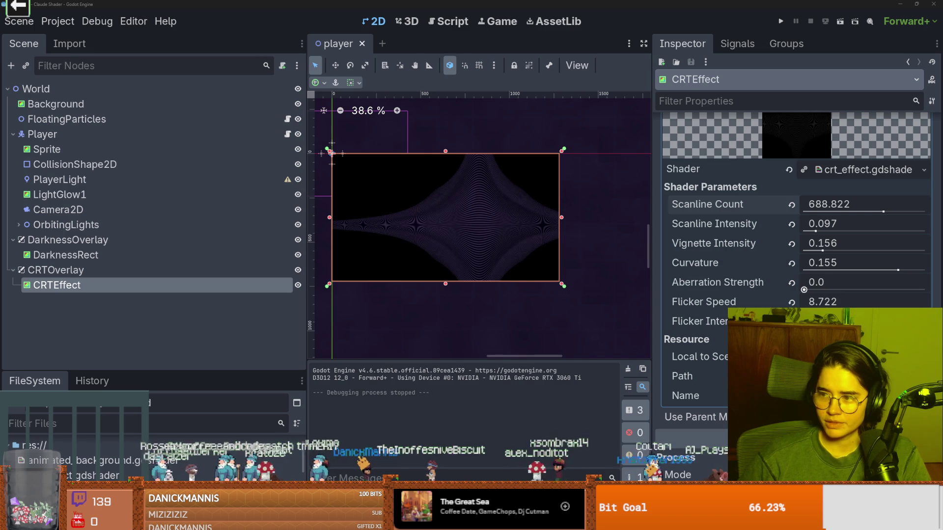
pyautogui.hotkey('alt', 'Tab')
pyautogui.click(344, 284)
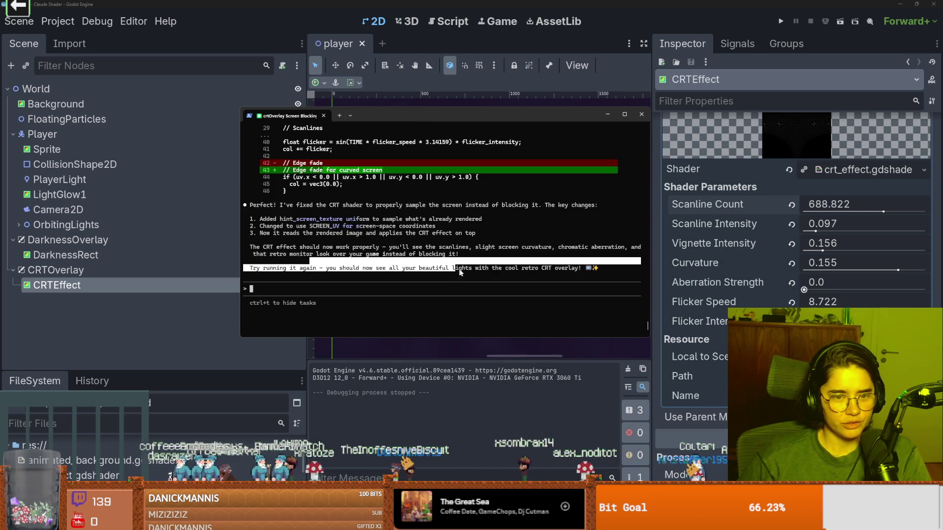
pyautogui.moveTo(421, 268); pyautogui.dragTo(581, 270)
pyautogui.click(466, 272)
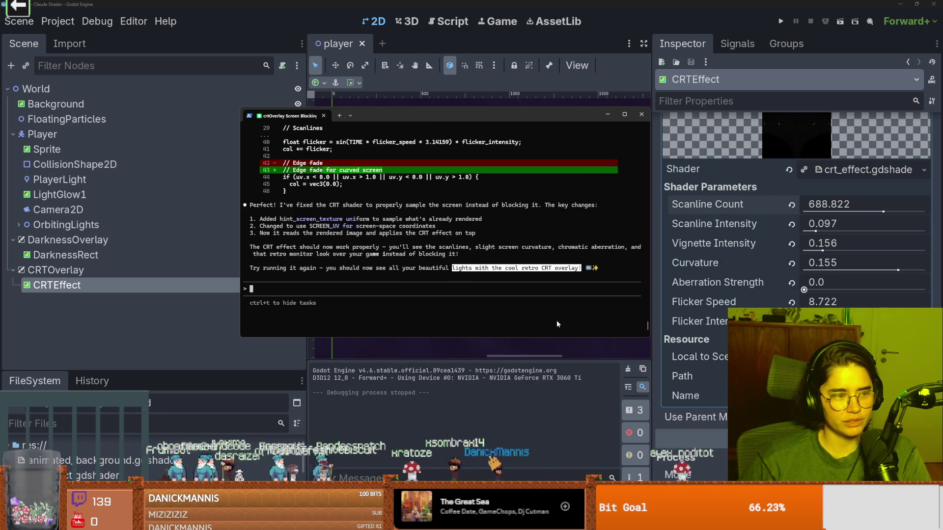
pyautogui.click(68, 240)
# Browse the Player's child nodes and check PlayerLight's empty Texture in the Inspector
pyautogui.click(58, 210)
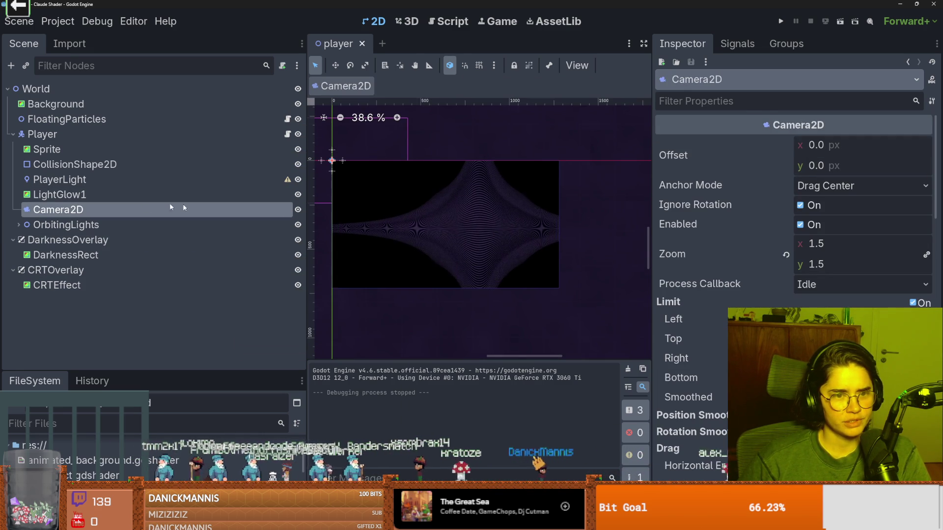
pyautogui.scroll(1, 446, 244)
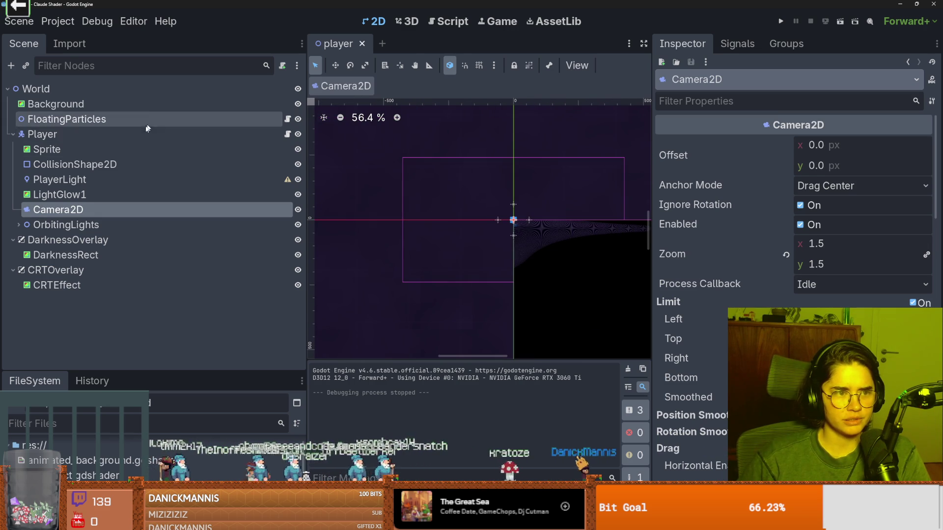
pyautogui.click(42, 134)
pyautogui.scroll(9, 534, 252)
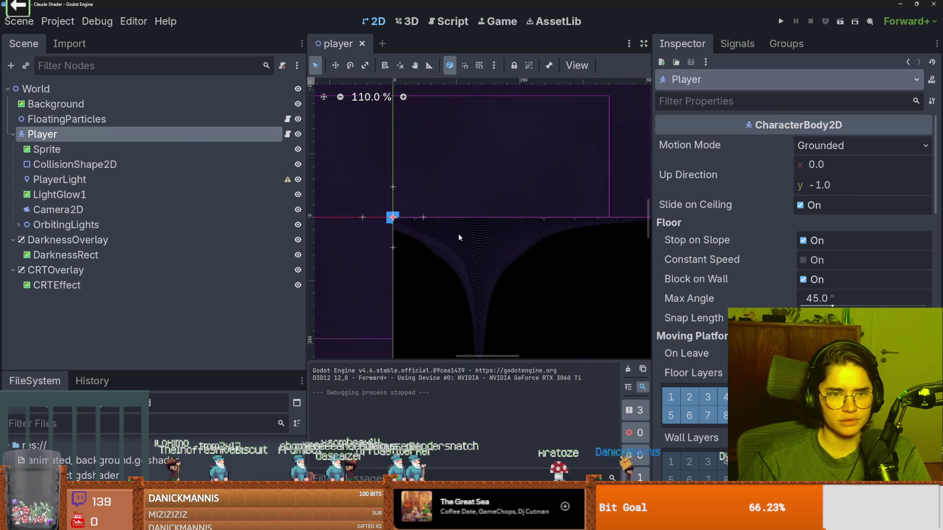
pyautogui.click(126, 180)
pyautogui.click(95, 166)
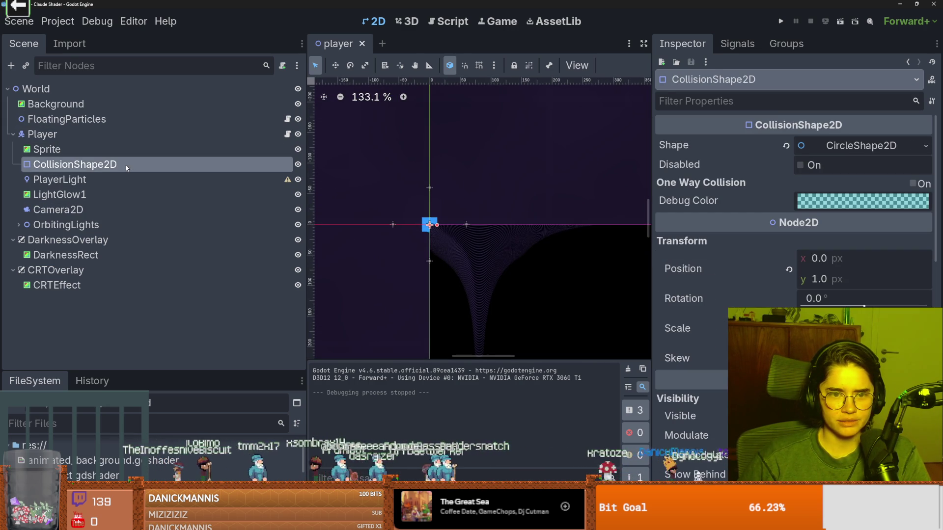
pyautogui.click(49, 149)
pyautogui.click(74, 165)
pyautogui.click(59, 194)
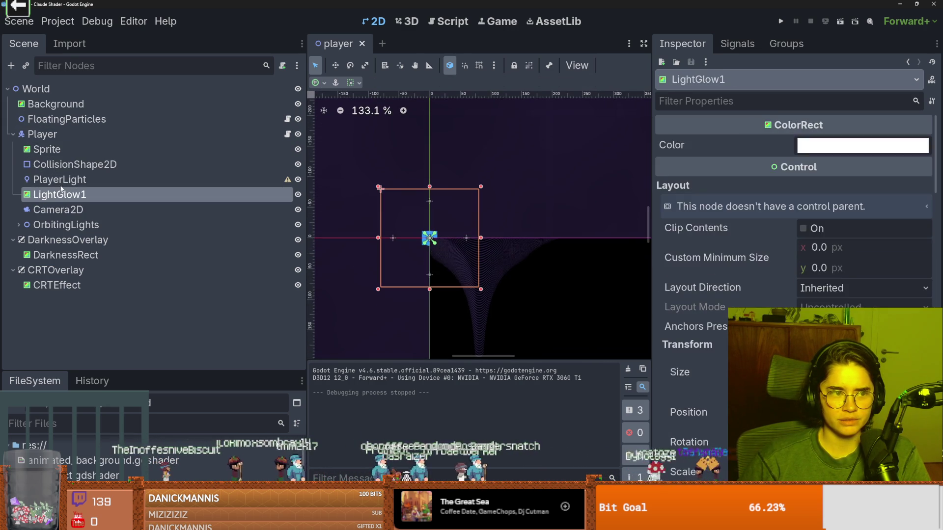
pyautogui.click(61, 184)
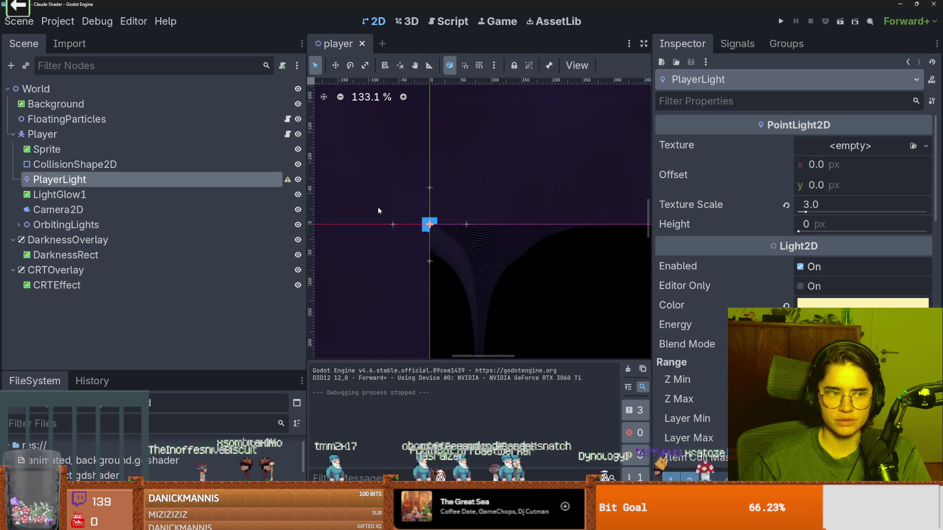
# Expand OrbitingLights, check Light1 and Light2 textures, then bring the Claude Code chat forward
pyautogui.click(18, 225)
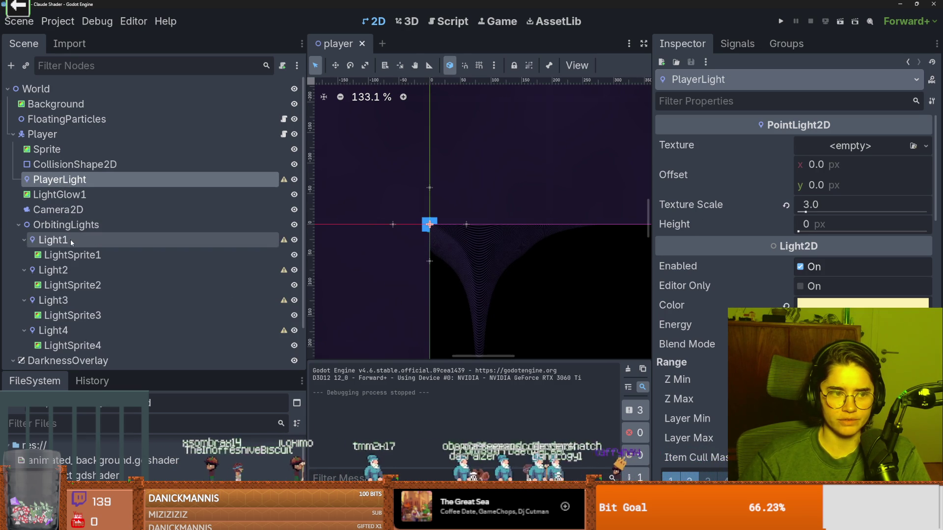
pyautogui.click(70, 239)
pyautogui.click(91, 270)
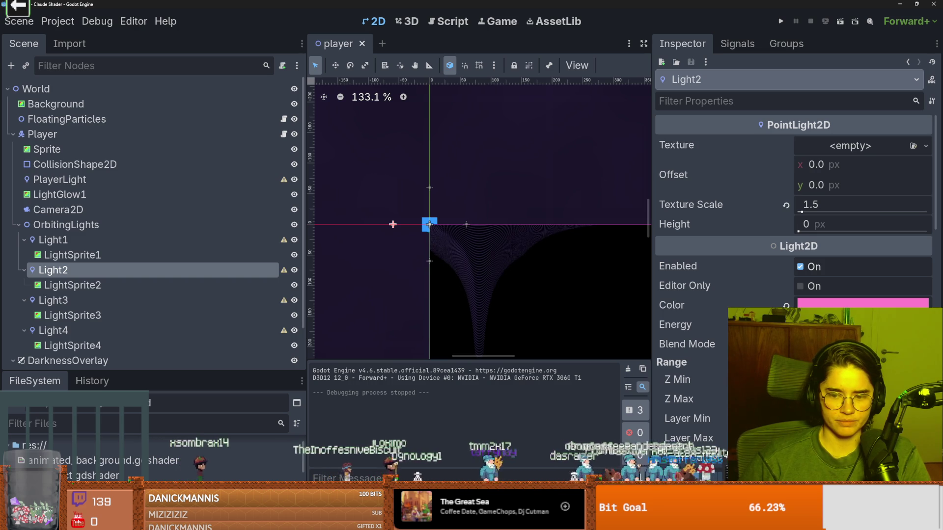
pyautogui.hotkey('alt', 'Tab')
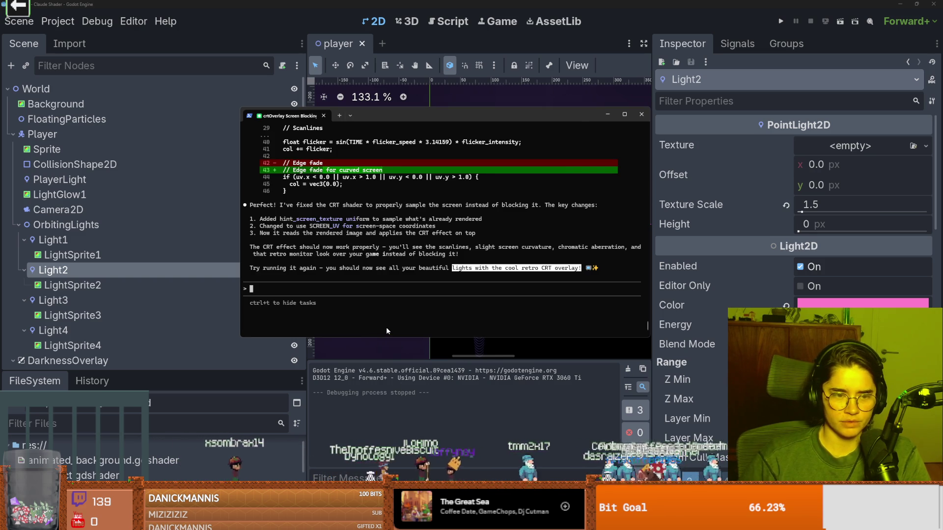
# Tell Claude the player and orbiting lights have no textures so they aren't working, then go back to Godot
pyautogui.write('the player l')
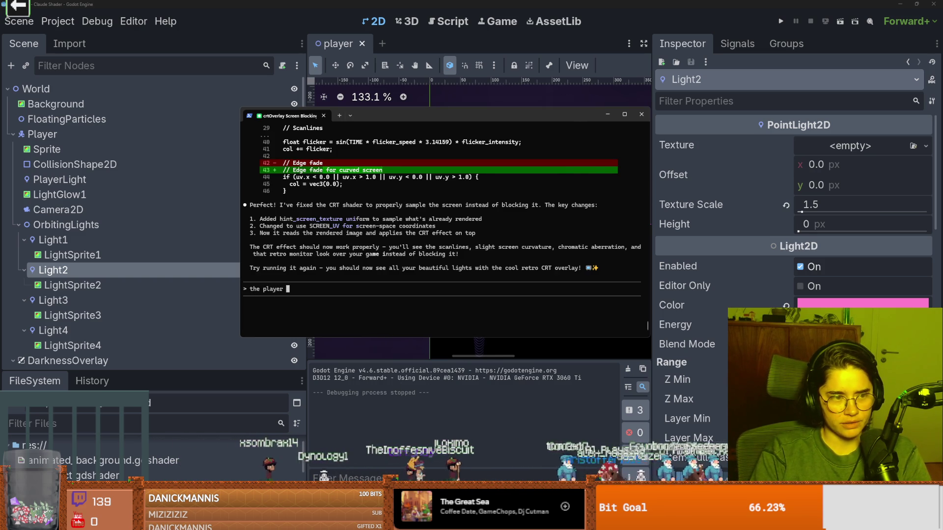
pyautogui.write('ights and ob')
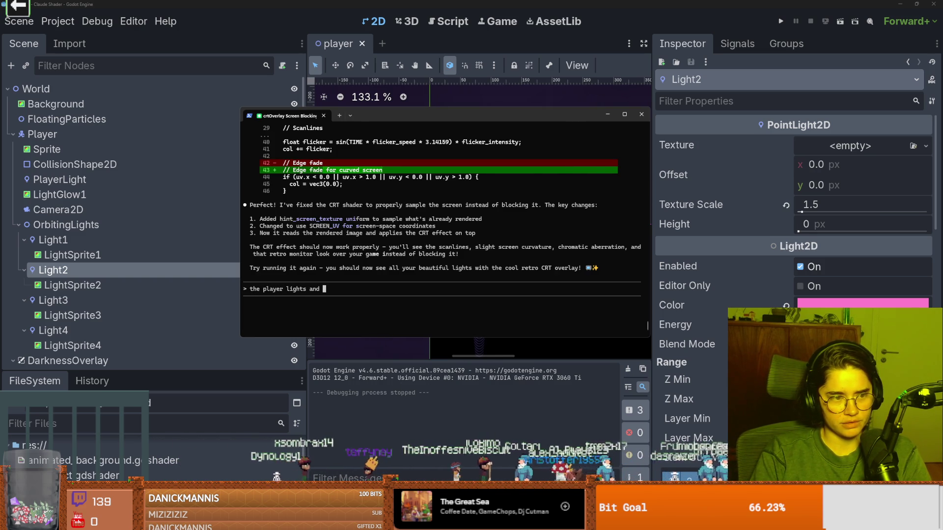
pyautogui.write('b')
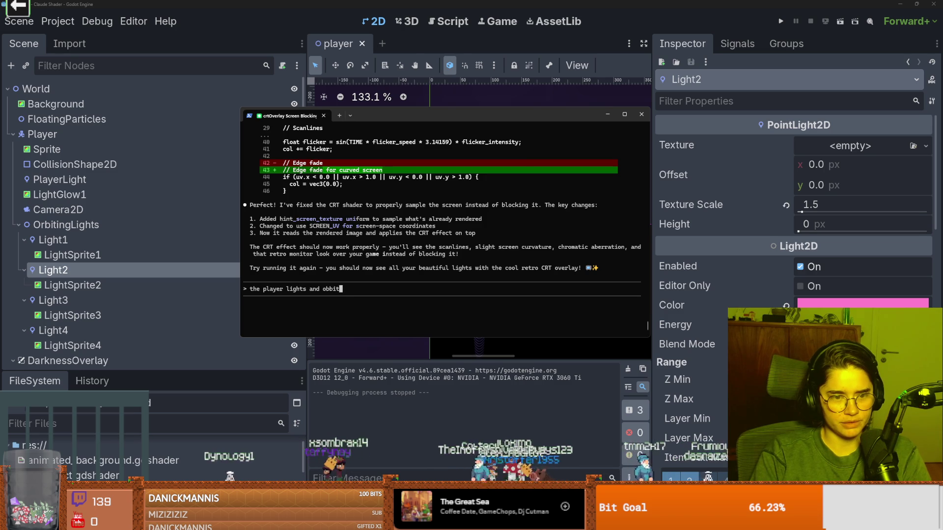
pyautogui.press('BackSpace')
pyautogui.write('biting lights')
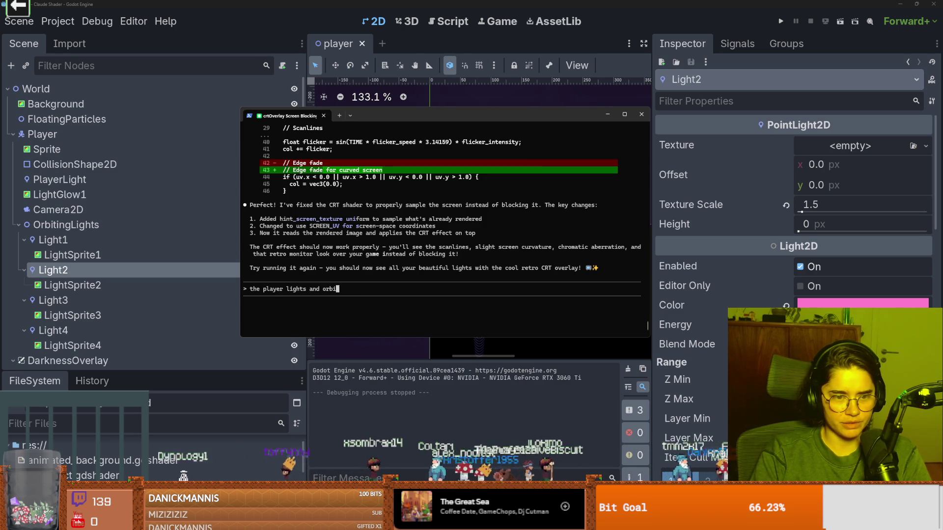
pyautogui.write(" don't have textu")
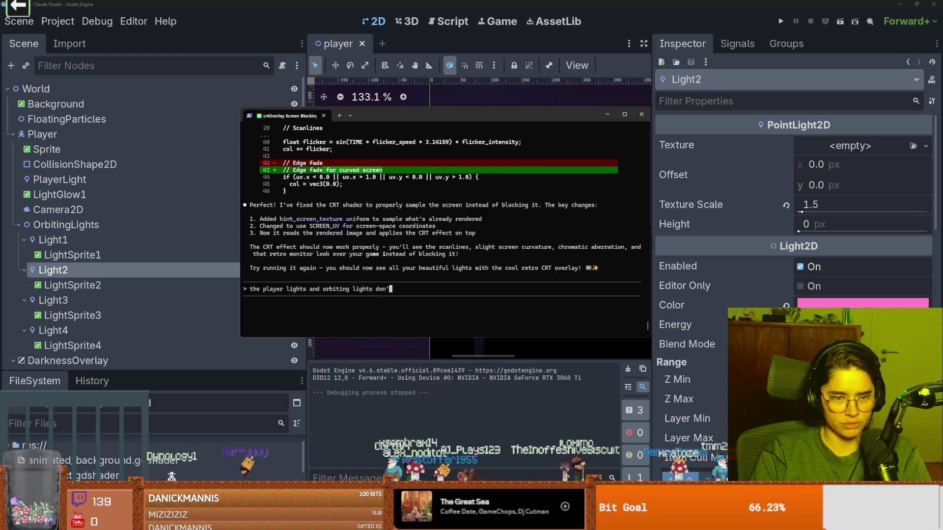
pyautogui.write("res so they're not ")
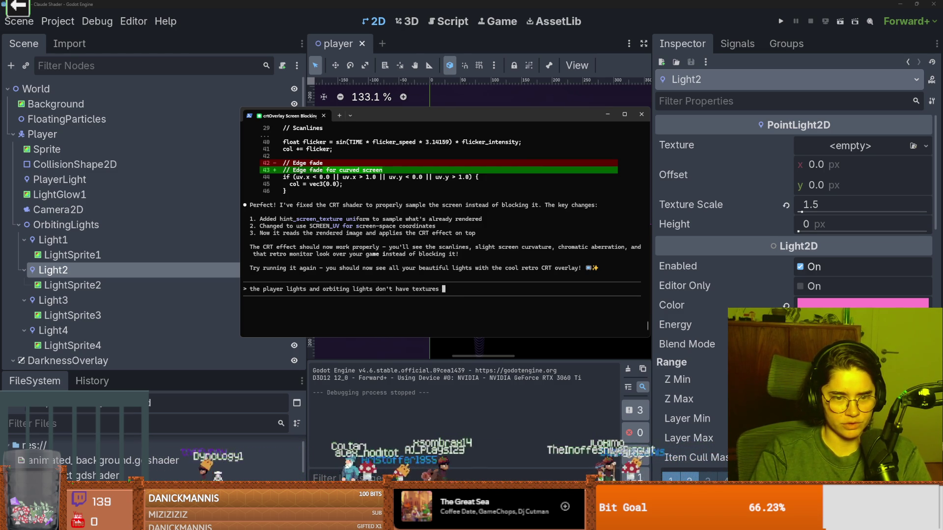
pyautogui.write('working')
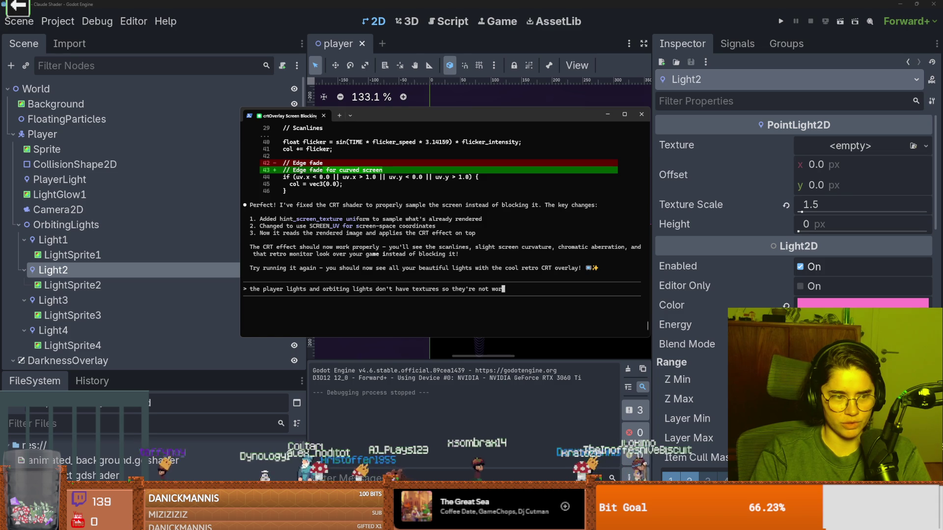
pyautogui.press('Return')
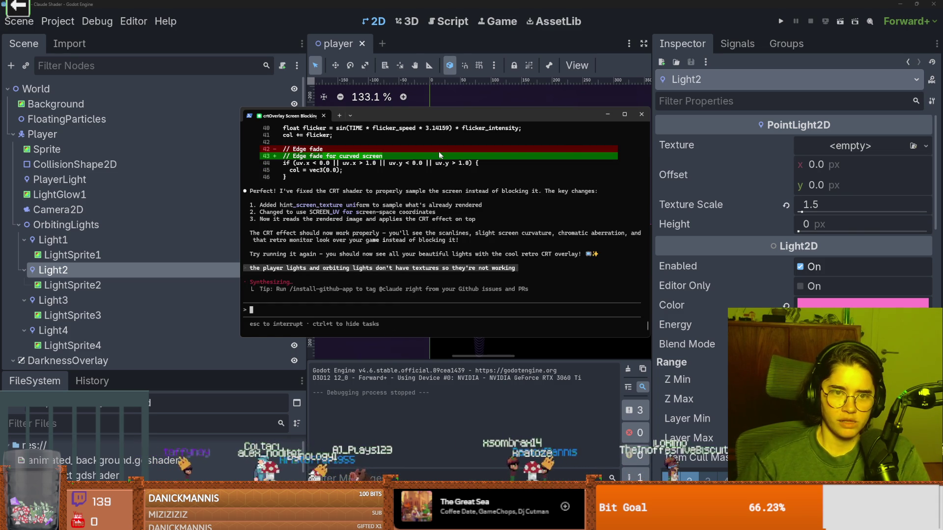
pyautogui.hotkey('alt', 'Tab')
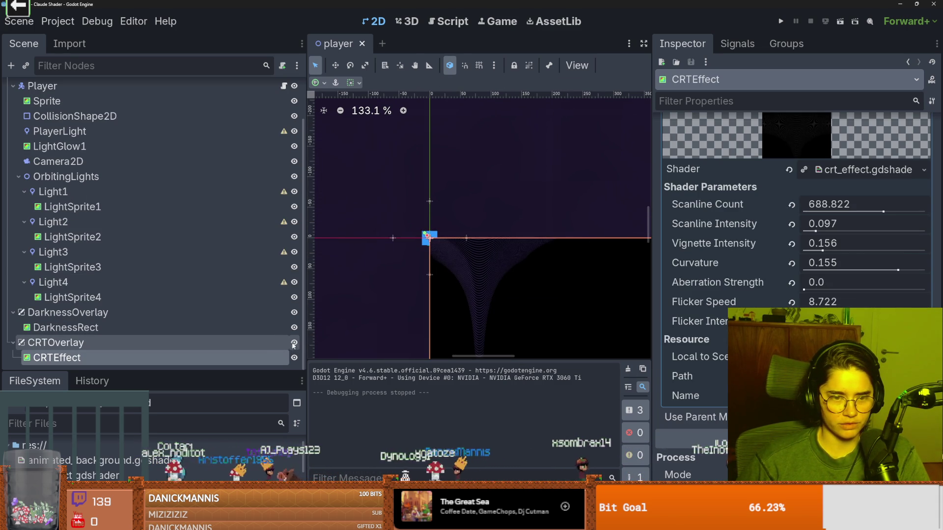
# Hide the CRTOverlay layer and save the player scene with Ctrl+S
pyautogui.click(294, 342)
pyautogui.hotkey('ctrl', 's')
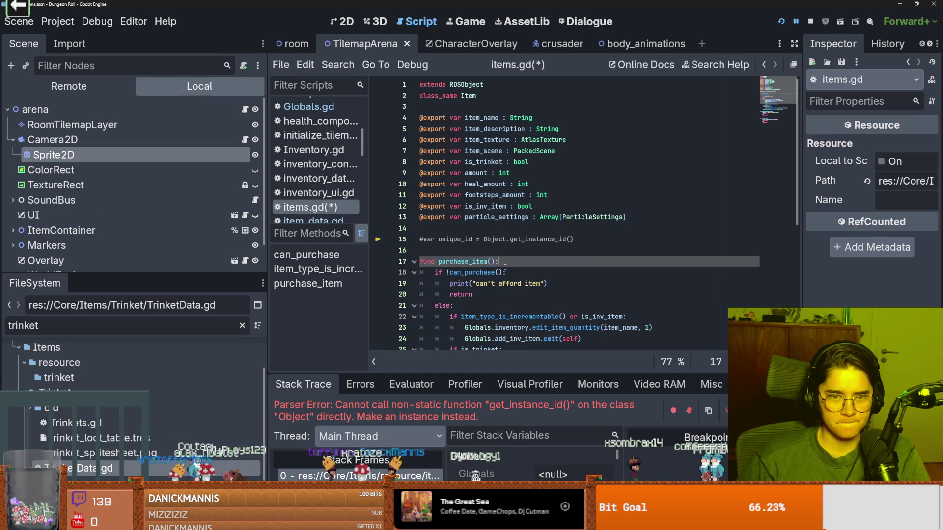
pyautogui.hotkey('ctrl', 's')
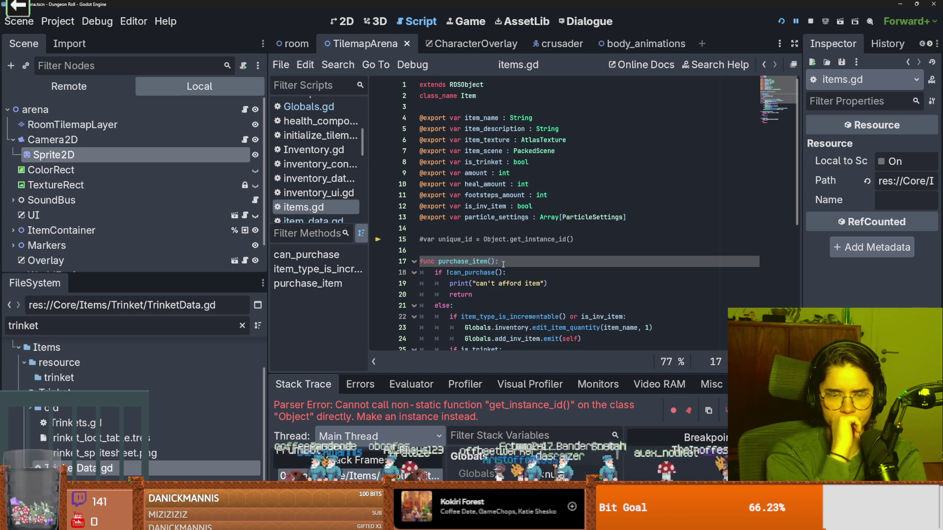
# Uncomment unique_id on line 15 and replace Object.get_instance_id() with hash(item_name)
pyautogui.click(422, 239)
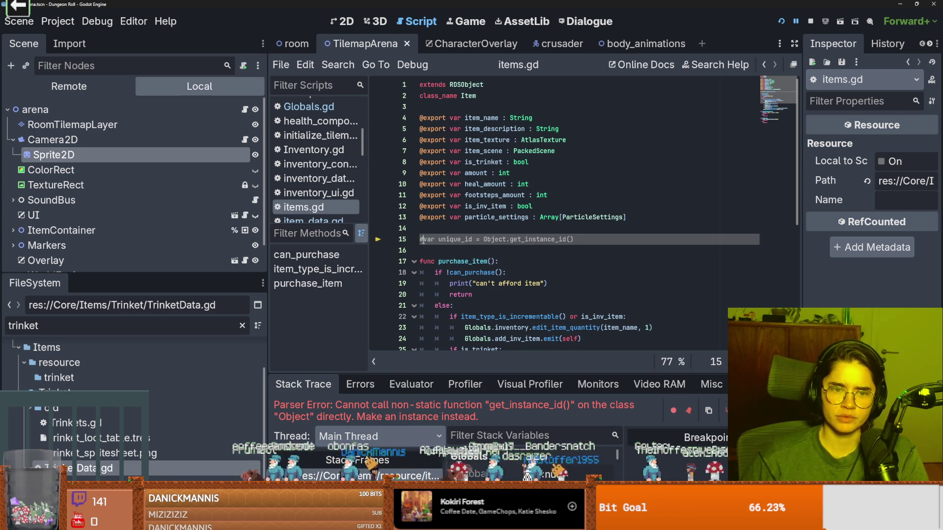
pyautogui.press('BackSpace')
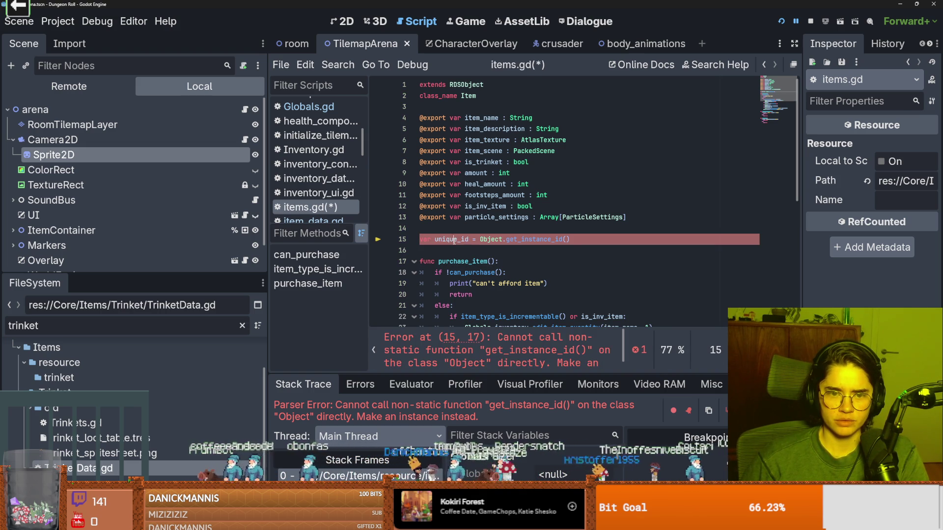
pyautogui.doubleClick(447, 241)
pyautogui.moveTo(465, 241); pyautogui.dragTo(476, 241)
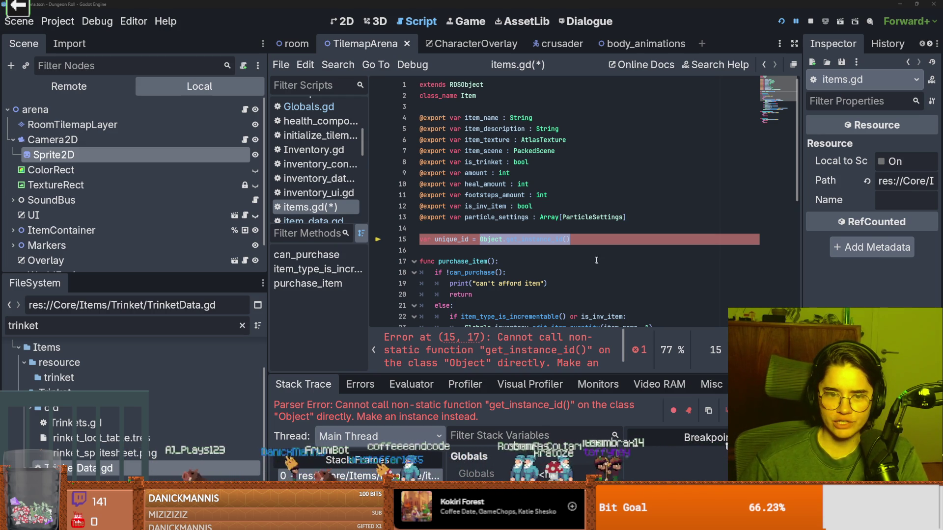
pyautogui.hotkey('shift', 'Left')
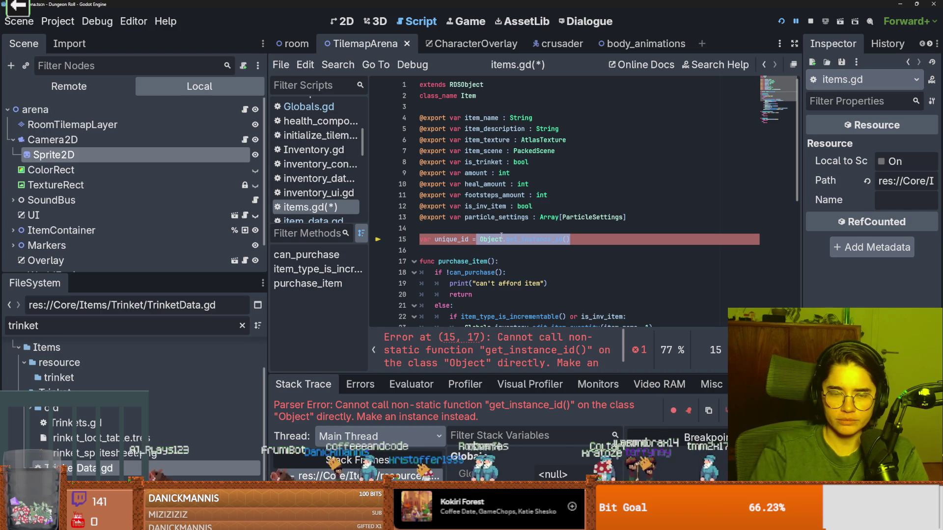
pyautogui.write('hash(item_name')
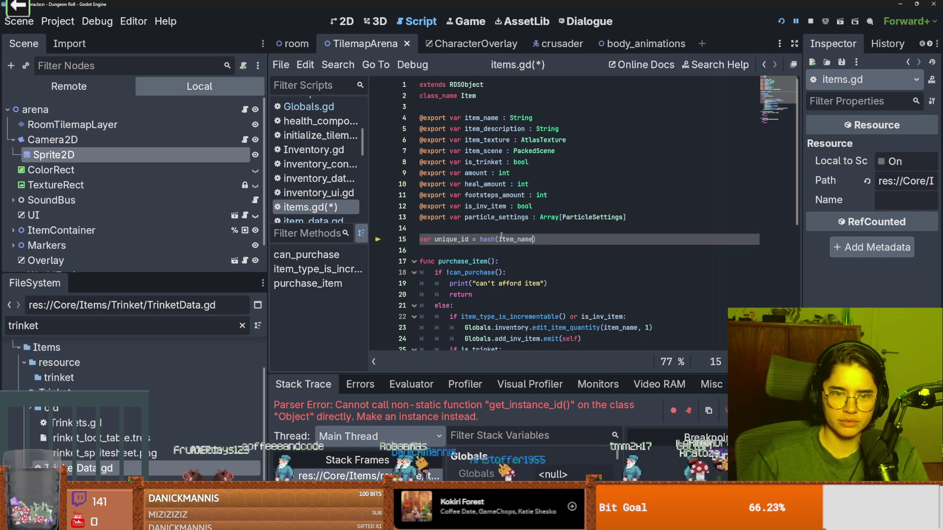
pyautogui.keyDown('ctrl'); pyautogui.click(489, 239); pyautogui.keyUp('ctrl')
pyautogui.moveTo(396, 121); pyautogui.dragTo(475, 119)
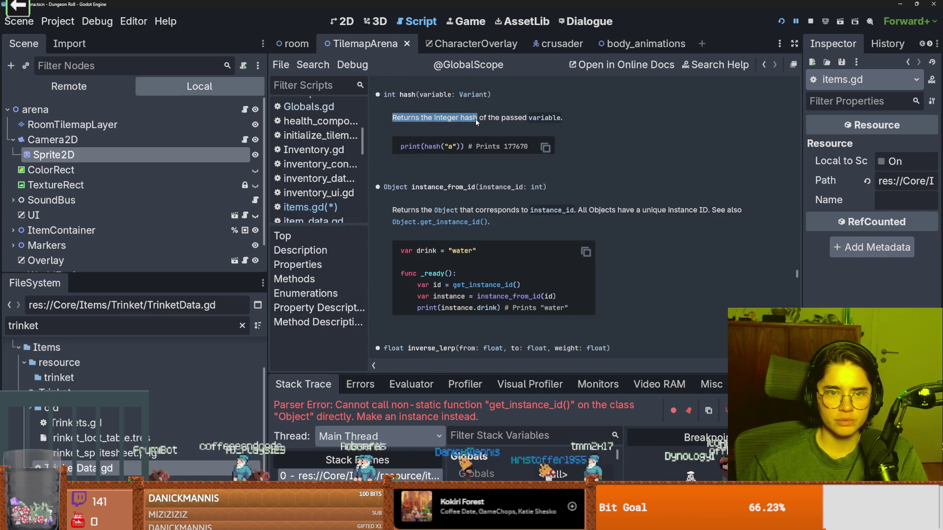
pyautogui.click(459, 121)
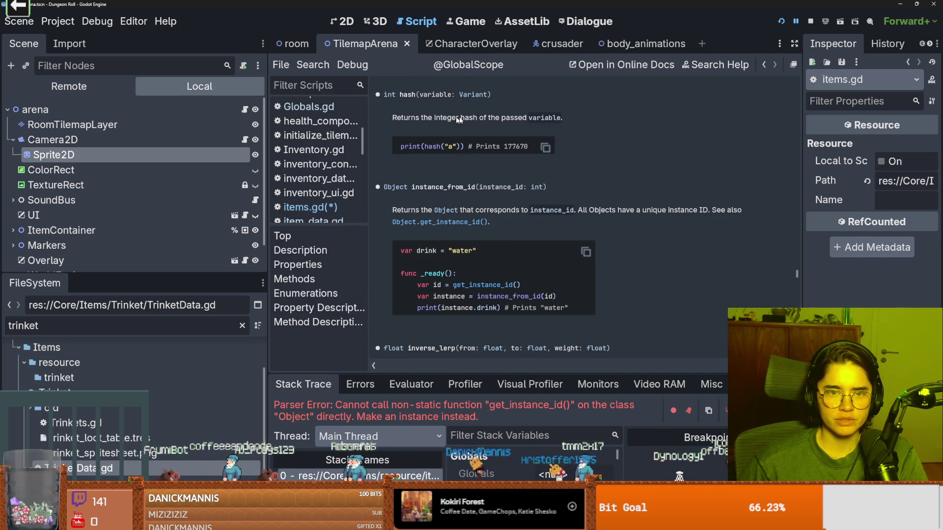
pyautogui.doubleClick(432, 146)
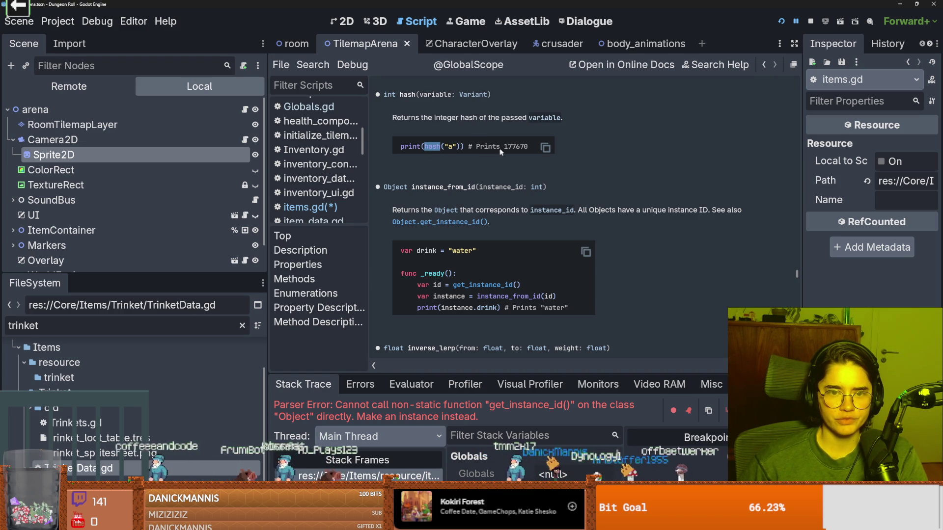
pyautogui.click(389, 192)
# Save the TilemapArena scene and return to its 2D view with Sprite2D selected
pyautogui.click(98, 215)
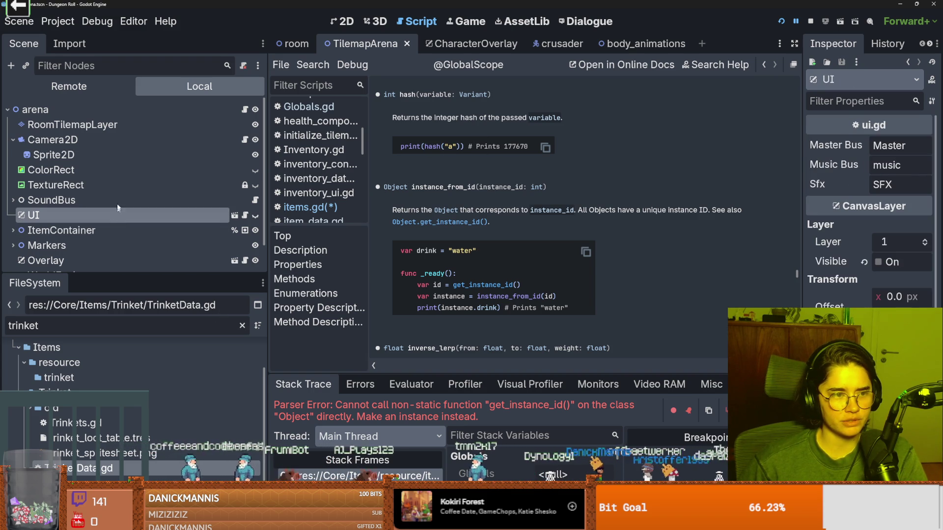
pyautogui.hotkey('ctrl', 's')
pyautogui.click(163, 152)
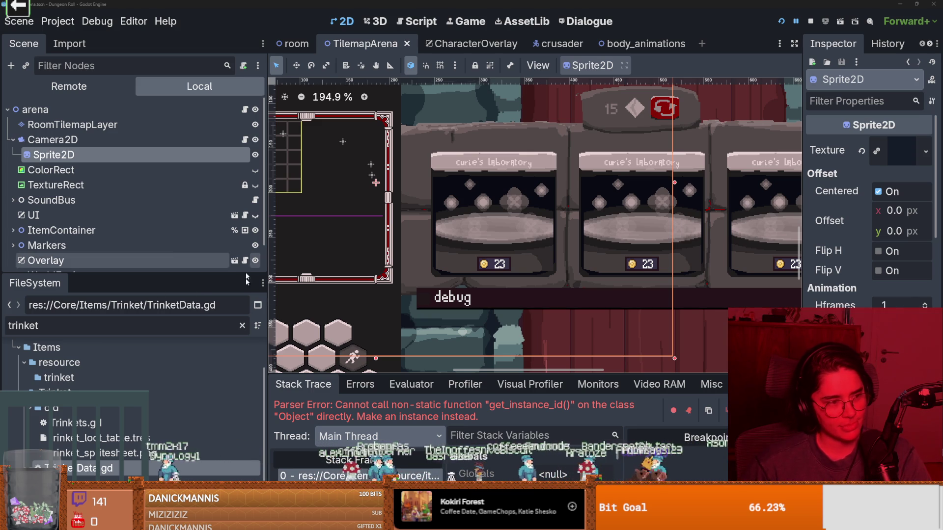
# Save the scene and resize the scene tree and scene view panels
pyautogui.scroll(2, 403, 278)
pyautogui.hotkey('ctrl', 's')
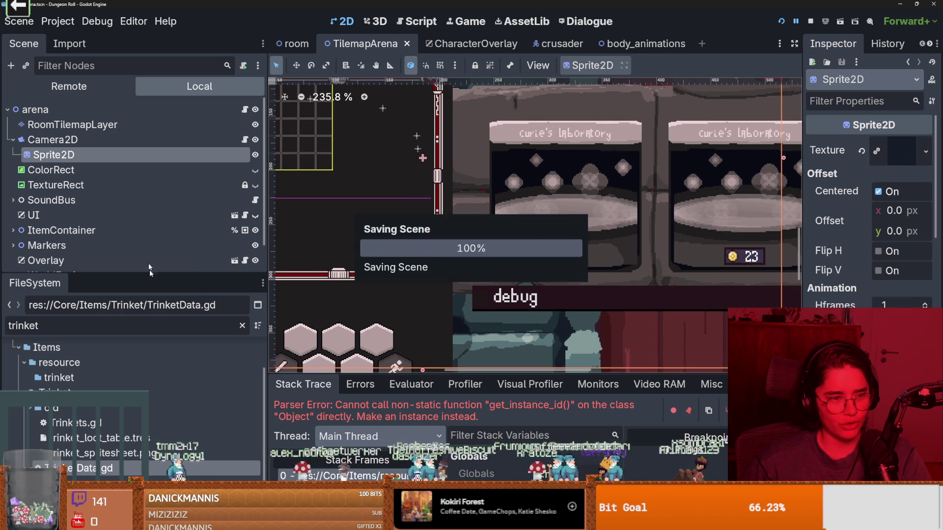
pyautogui.moveTo(148, 275); pyautogui.dragTo(170, 365)
pyautogui.click(81, 170)
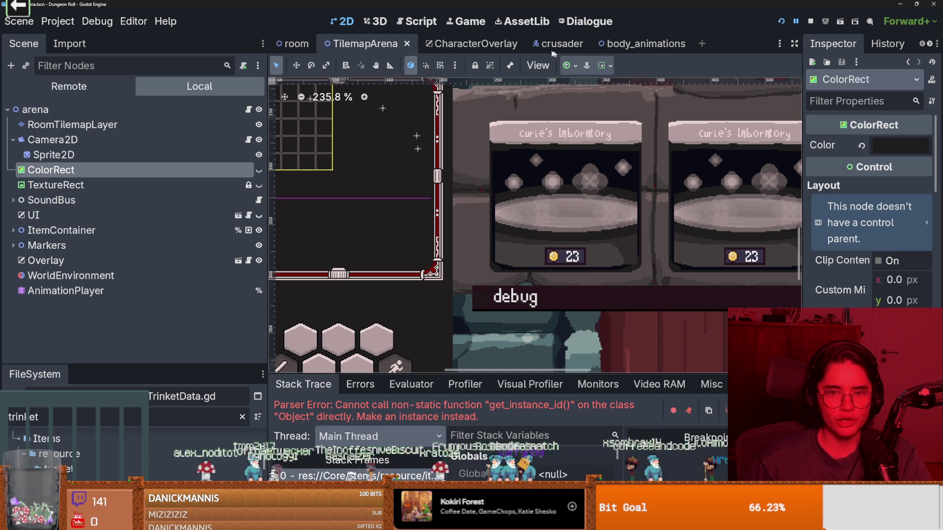
pyautogui.moveTo(804, 161); pyautogui.dragTo(840, 161)
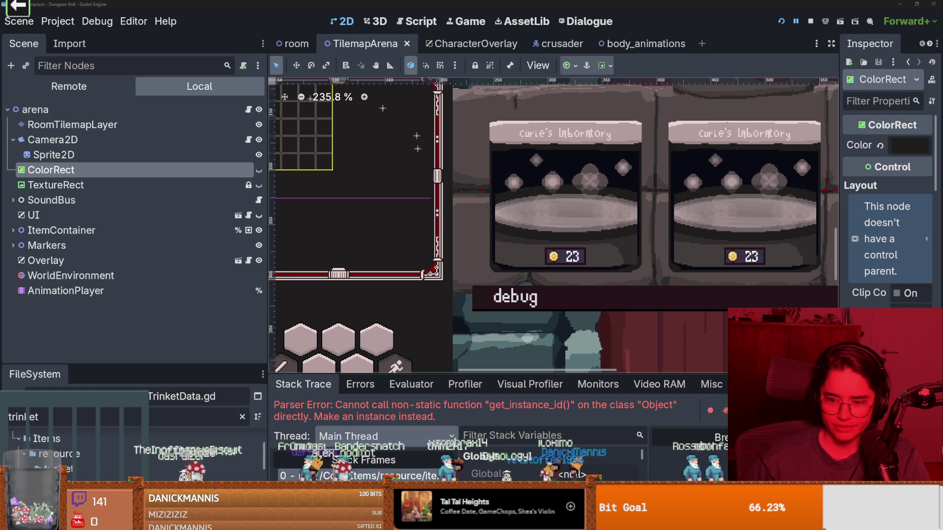
# In the Claude Shader project, reload the externally modified files and test-run the game
pyautogui.hotkey('alt', 'Tab')
pyautogui.click(484, 333)
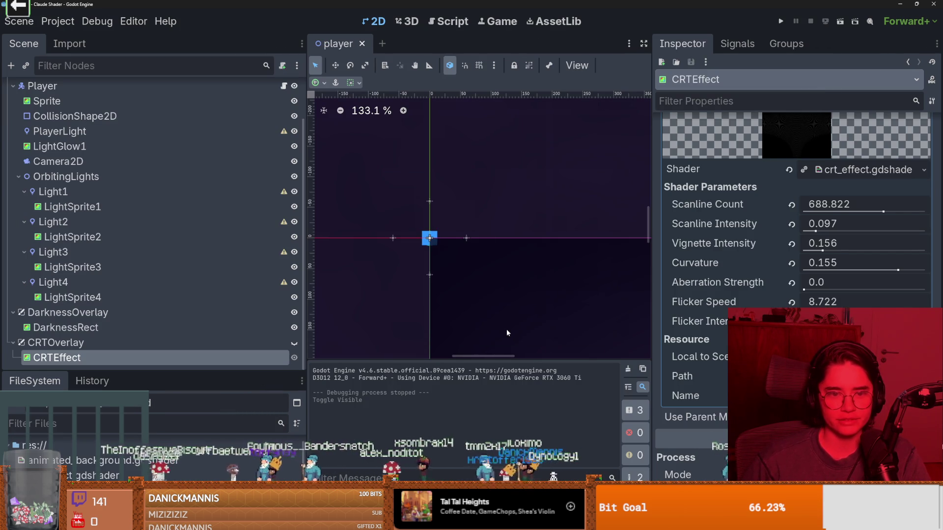
pyautogui.press('F5')
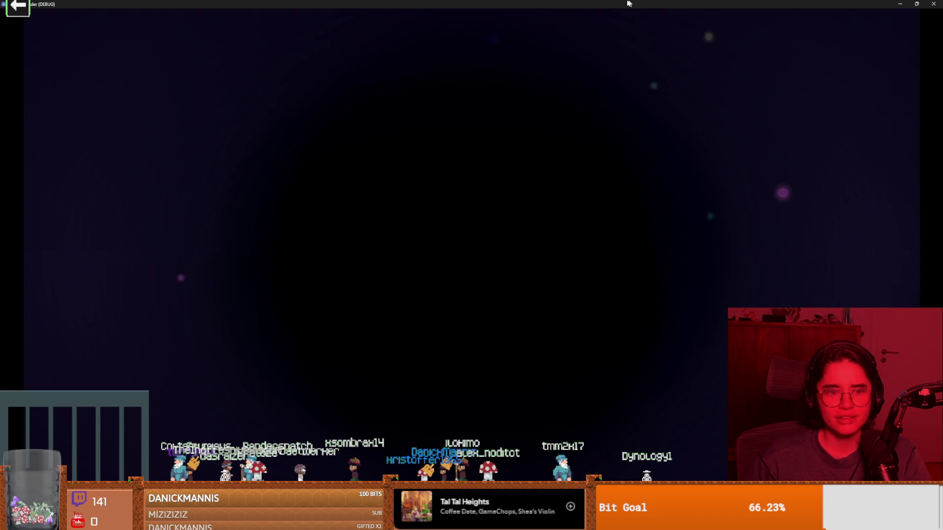
pyautogui.doubleClick(629, 3)
pyautogui.click(626, 233)
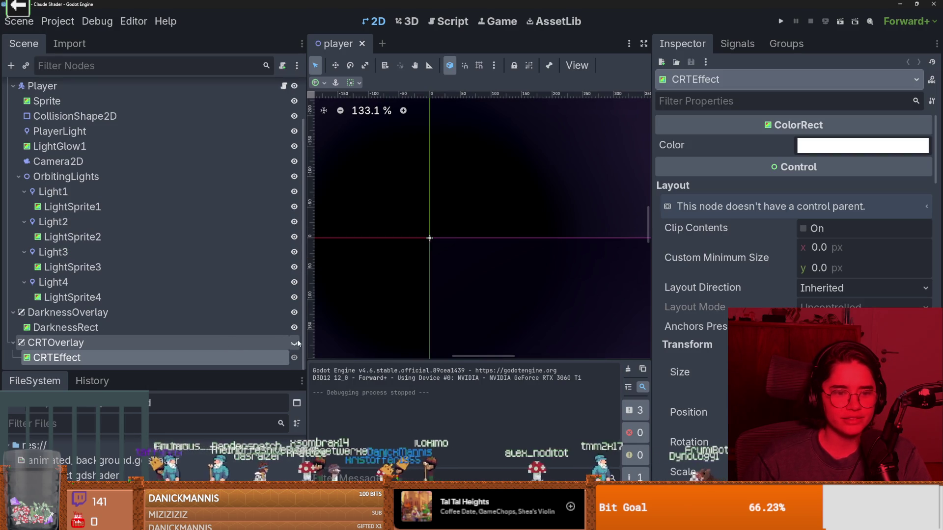
# Hide the CRTOverlay layer, then undo an accidental move of the DarknessRect
pyautogui.click(294, 343)
pyautogui.scroll(-1, 481, 260)
pyautogui.scroll(-2, 467, 275)
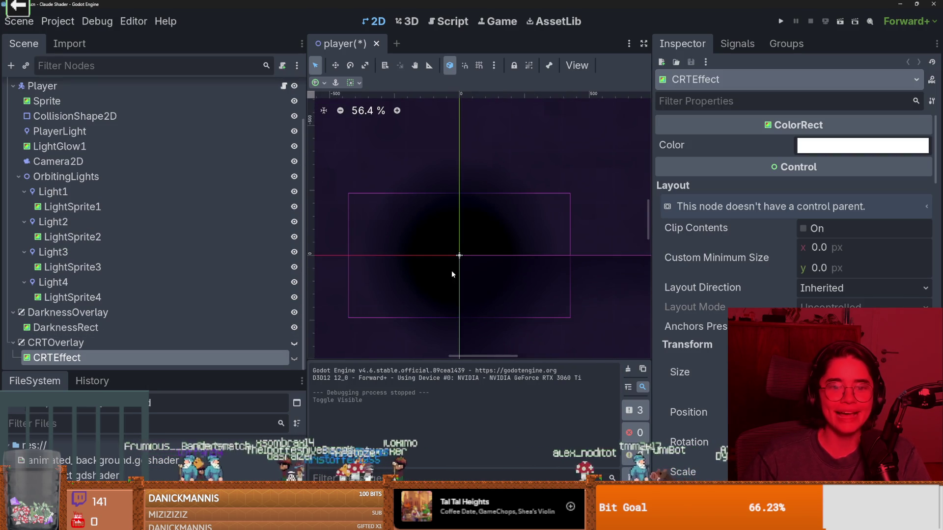
pyautogui.scroll(4, 466, 265)
pyautogui.moveTo(483, 261)
pyautogui.mouseDown()
pyautogui.moveTo(439, 244)
pyautogui.moveTo(419, 260)
pyautogui.mouseUp()
pyautogui.hotkey('ctrl', 'z')
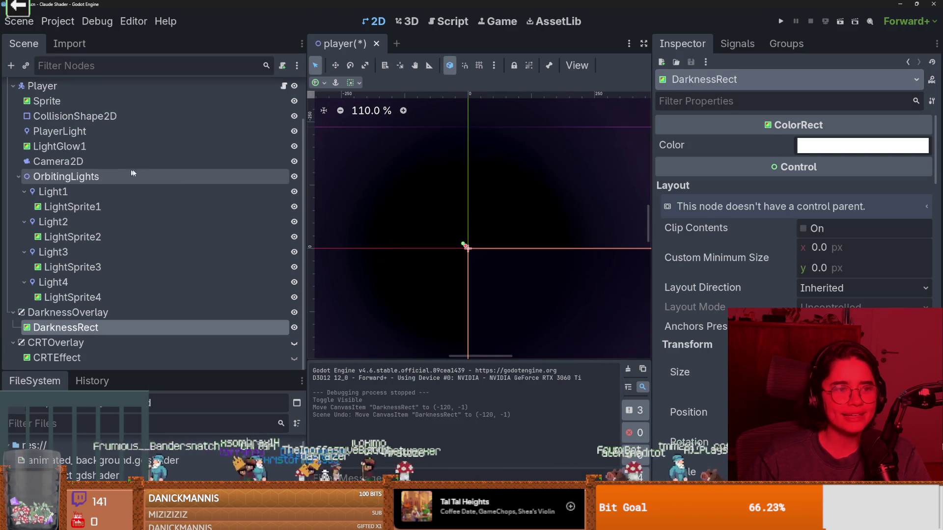
pyautogui.scroll(2, 184, 194)
# Lower the PlayerLight's Energy so its glow is dimmer
pyautogui.click(76, 181)
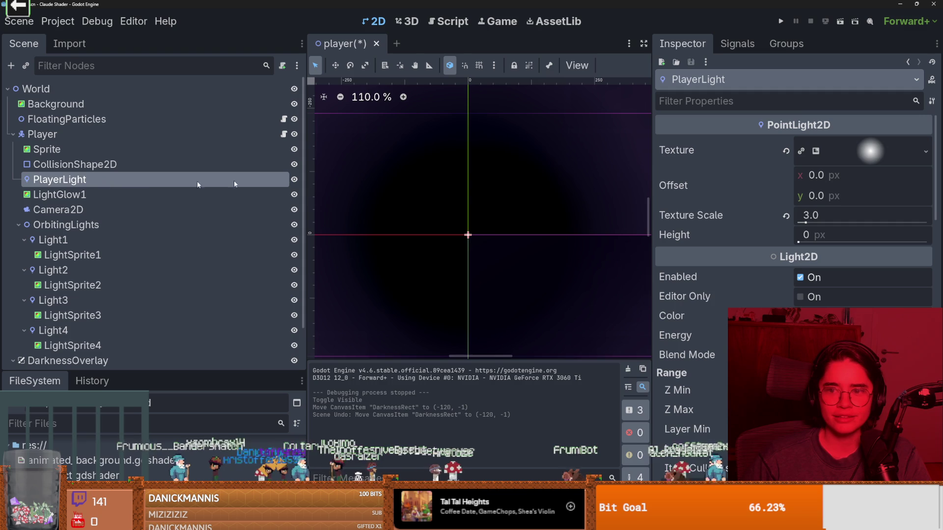
pyautogui.click(878, 160)
pyautogui.click(737, 157)
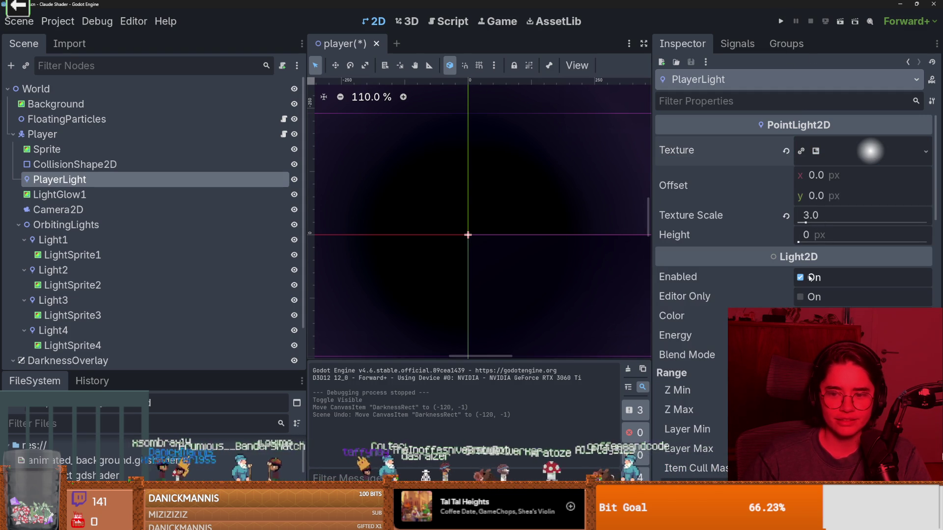
pyautogui.moveTo(835, 335); pyautogui.dragTo(815, 335)
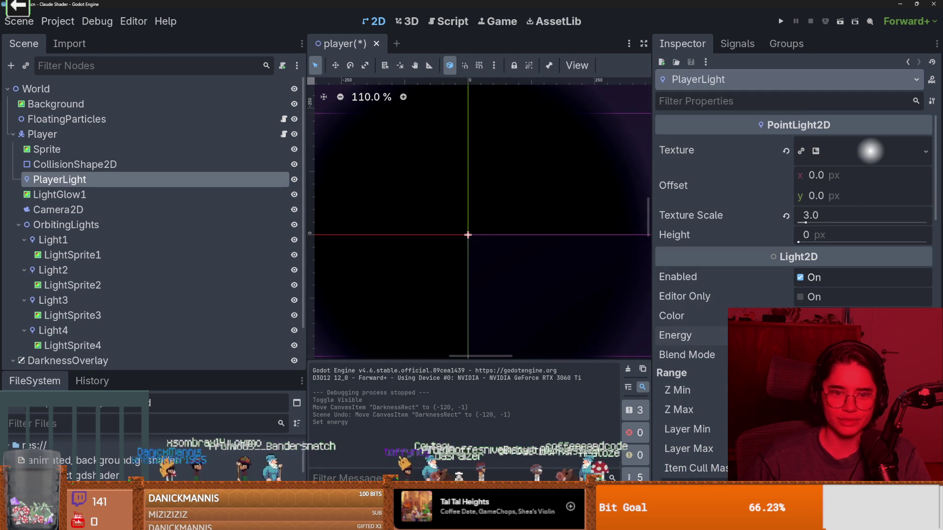
pyautogui.scroll(-5, 560, 280)
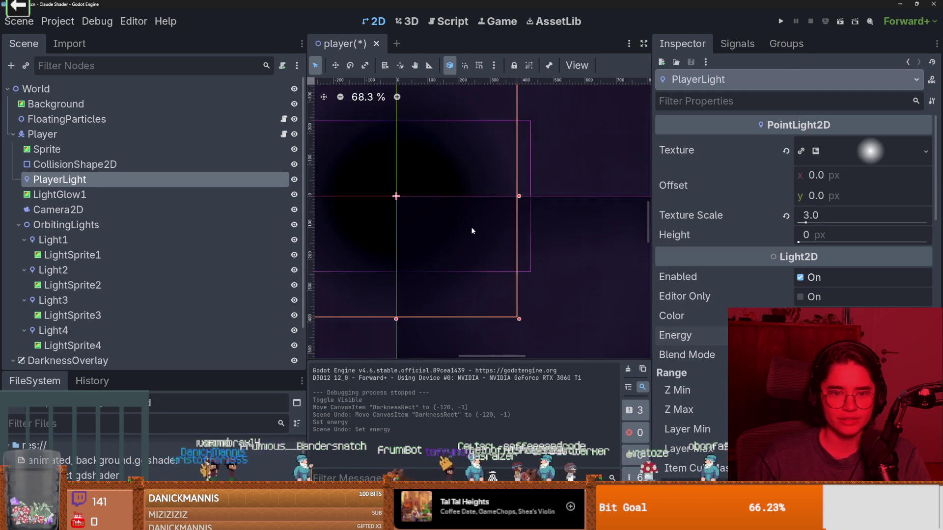
pyautogui.scroll(2, 472, 231)
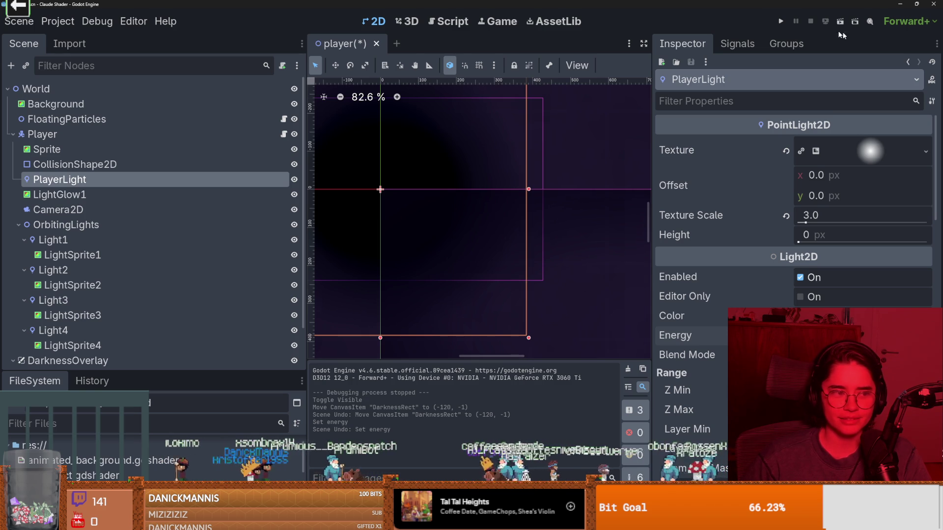
# Run the project to test the dimmed lighting, then close the game
pyautogui.click(780, 22)
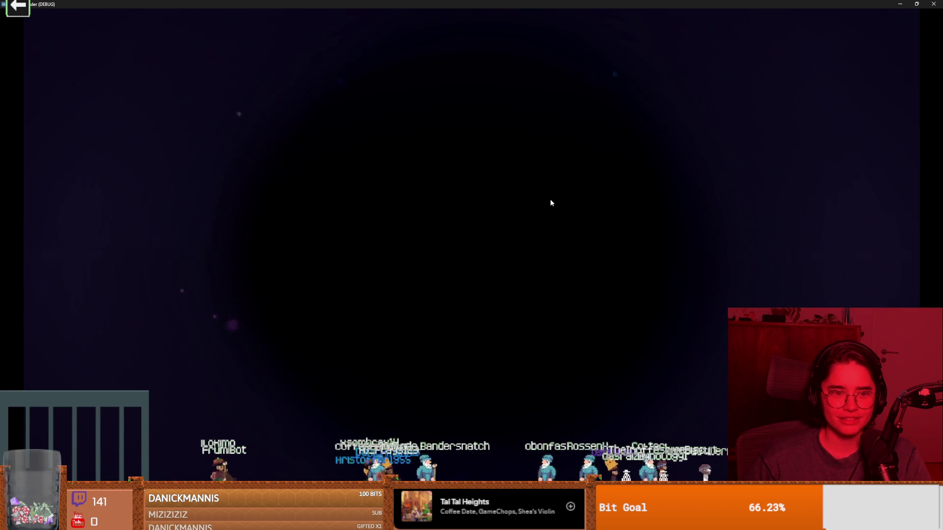
pyautogui.doubleClick(537, 6)
pyautogui.hotkey('alt', 'F4')
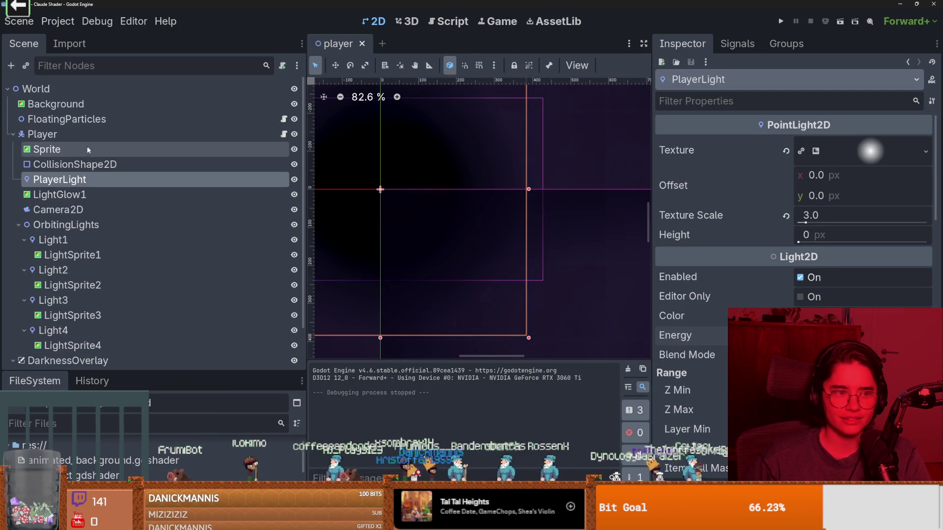
# Inspect PlayerLight's GradientTexture2D, then un-maximize the Claude Shader editor window
pyautogui.click(81, 165)
pyautogui.click(79, 180)
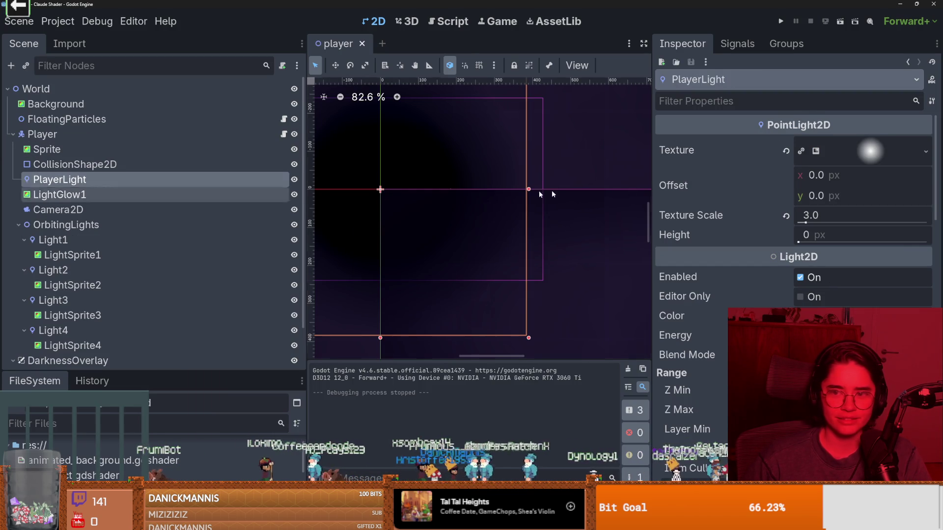
pyautogui.click(868, 158)
pyautogui.click(868, 157)
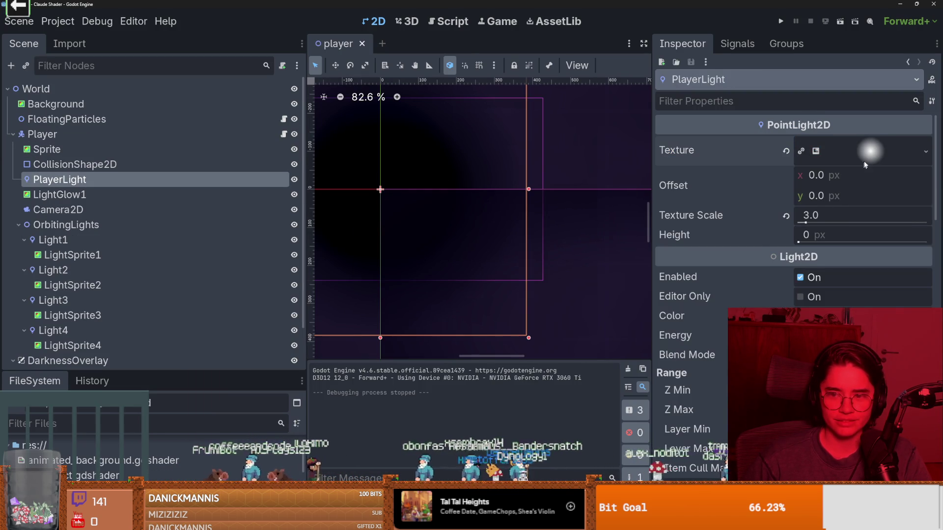
pyautogui.click(865, 159)
pyautogui.click(865, 158)
pyautogui.scroll(-3, 835, 221)
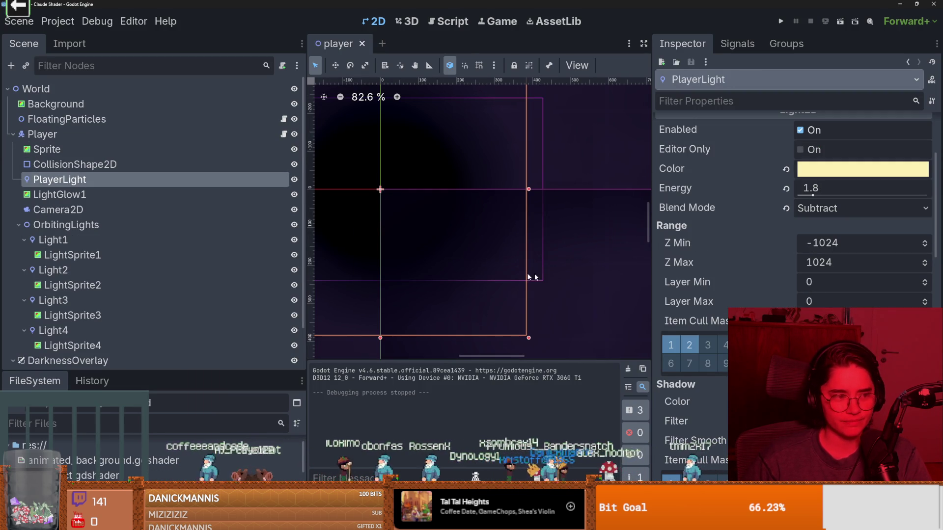
pyautogui.scroll(1, 475, 275)
pyautogui.scroll(1, 432, 289)
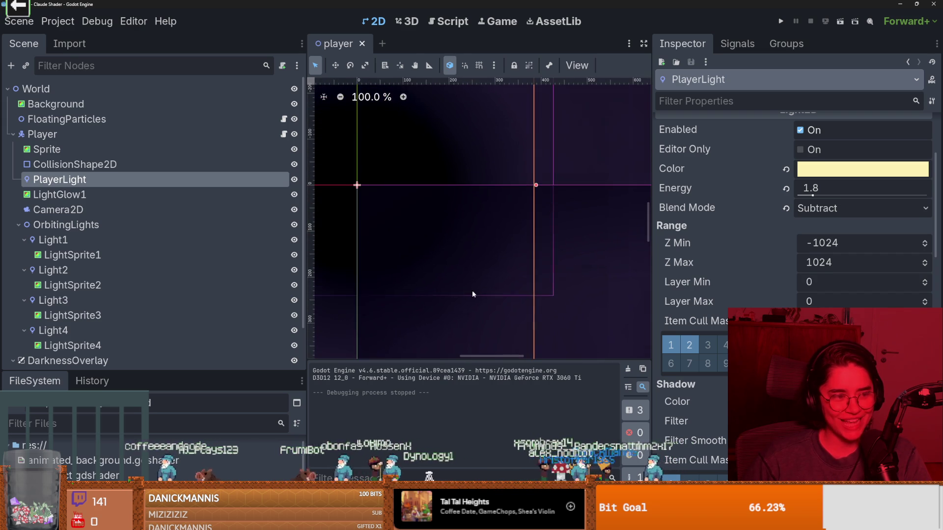
pyautogui.moveTo(491, 4); pyautogui.dragTo(527, 266)
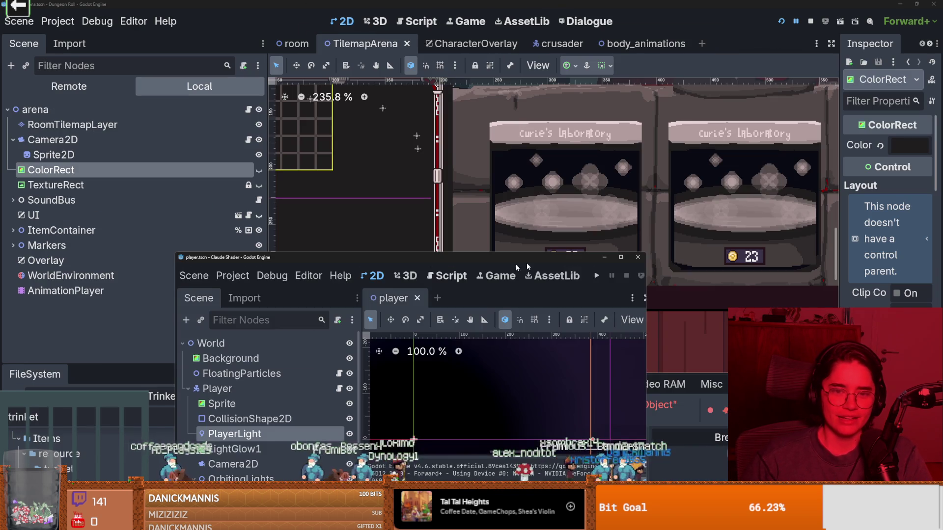
# Close the Claude Shader editor, filter the FileSystem for 'monster' and open monster_room_11.tscn
pyautogui.click(636, 257)
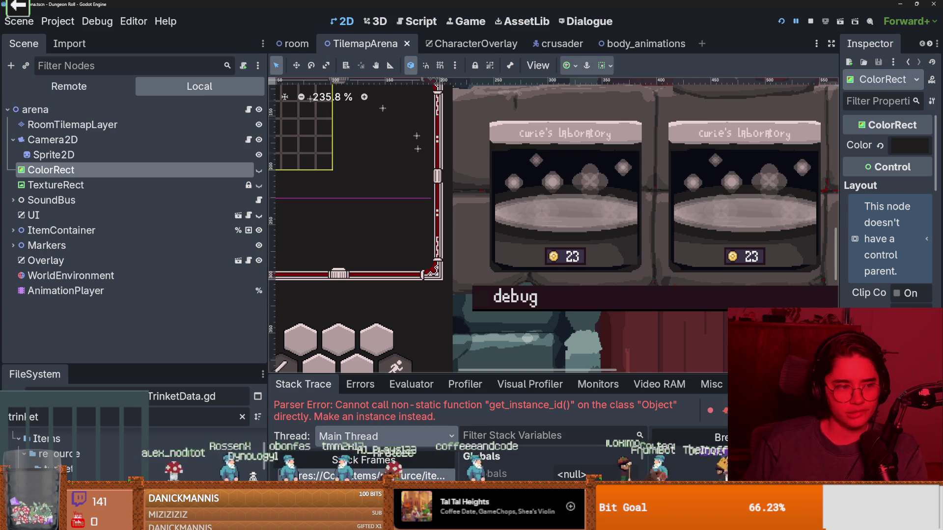
pyautogui.moveTo(136, 368); pyautogui.dragTo(160, 144)
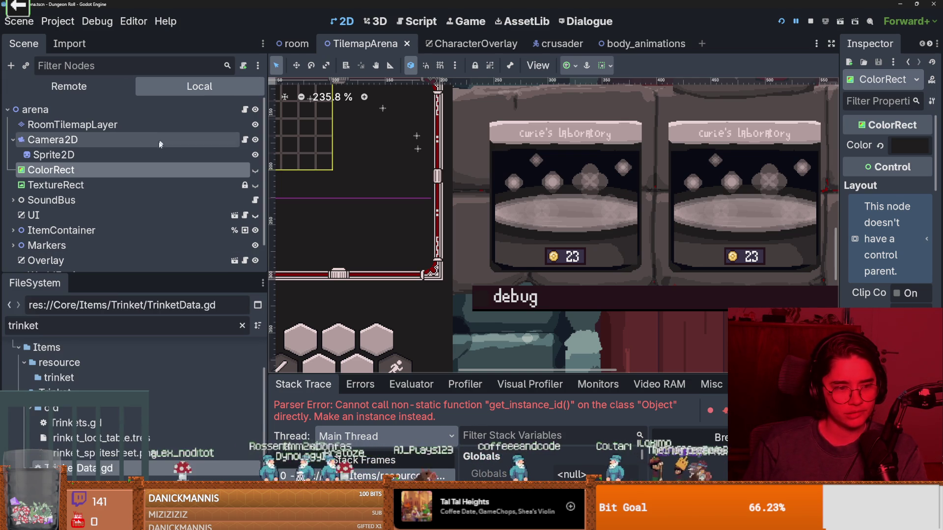
pyautogui.click(122, 326)
pyautogui.write('monster')
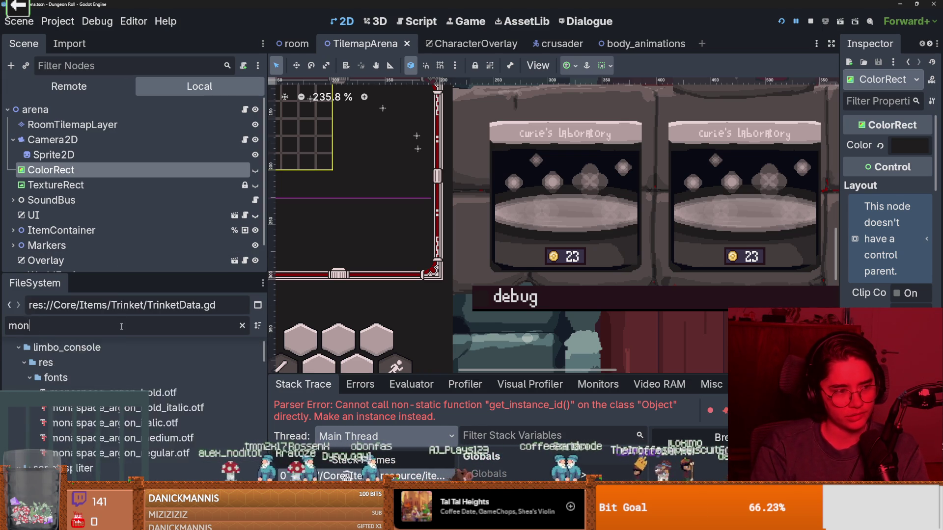
pyautogui.scroll(-3, 105, 384)
pyautogui.scroll(-10, 104, 384)
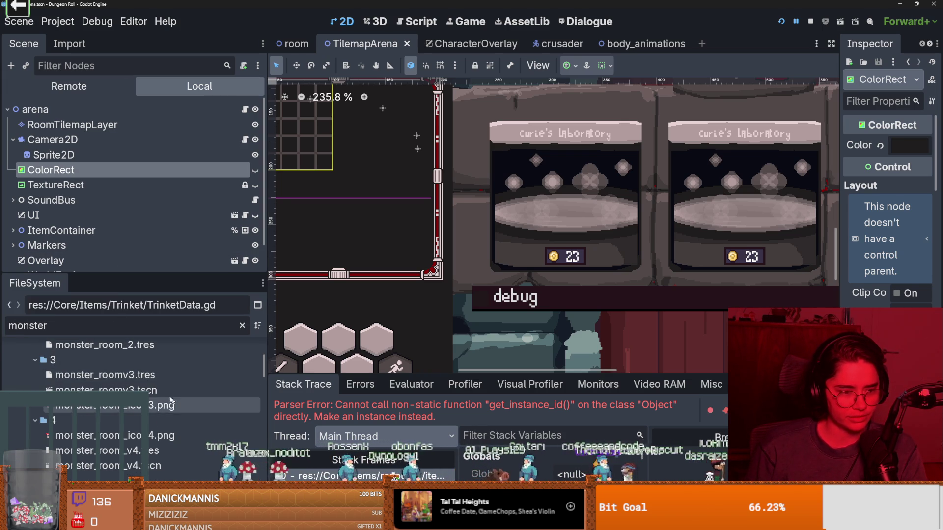
pyautogui.doubleClick(131, 401)
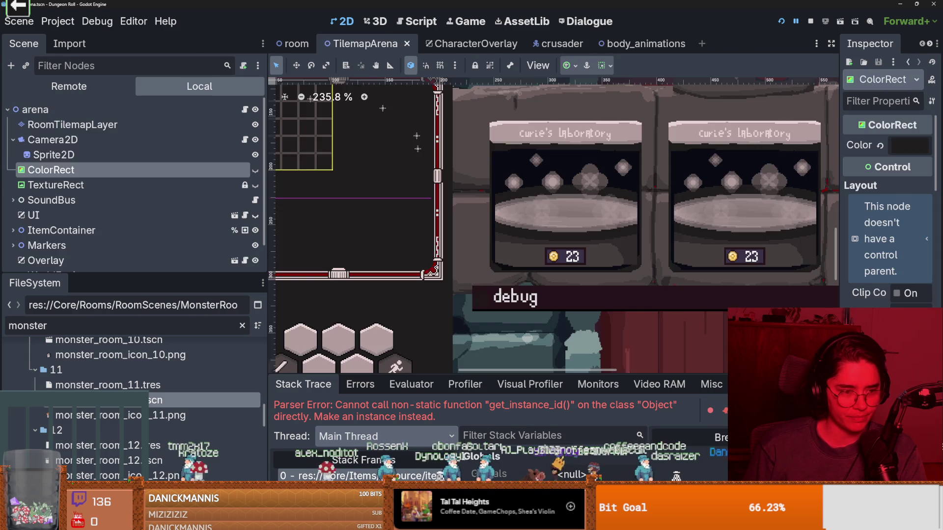
# Open the monster_room_12 scene from the FileSystem dock
pyautogui.scroll(4, 543, 207)
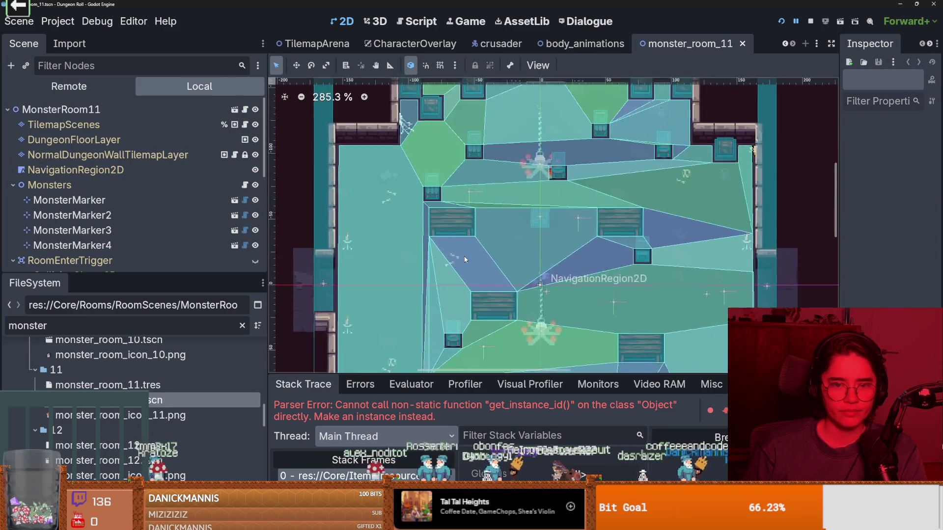
pyautogui.scroll(-5, 311, 286)
pyautogui.doubleClick(110, 460)
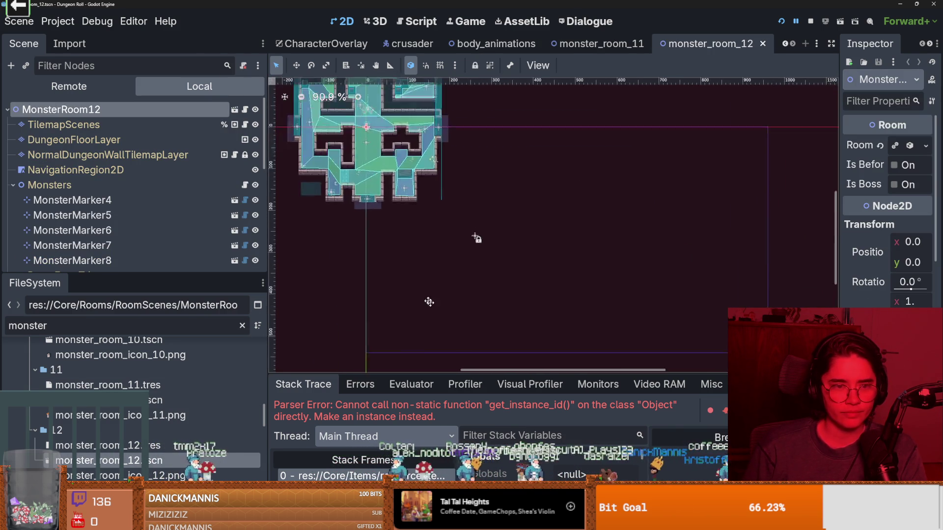
pyautogui.scroll(10, 466, 206)
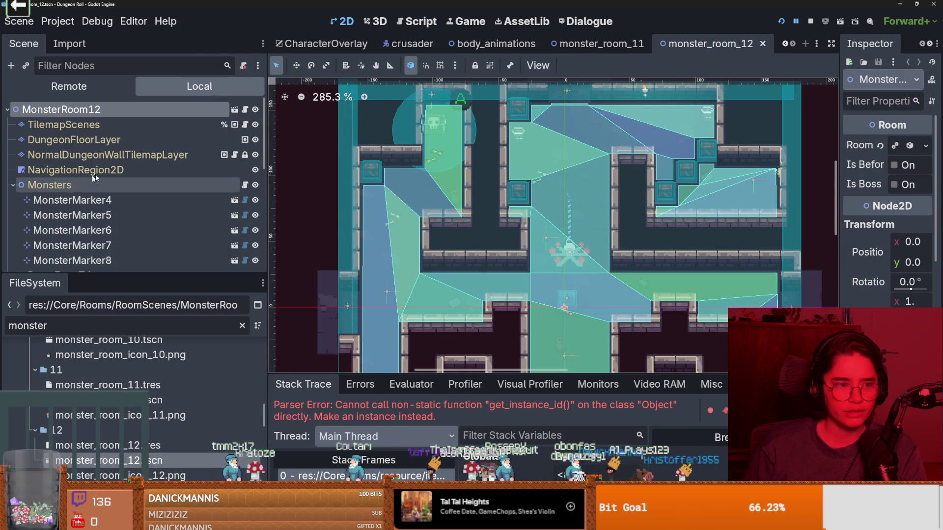
pyautogui.scroll(-6, 99, 206)
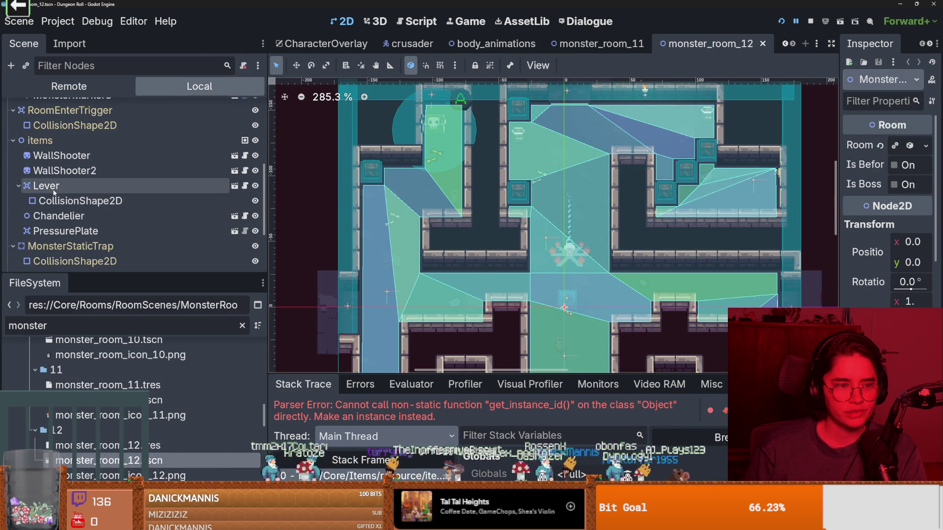
# Collapse the Lever node and open the WallShooter2 scene, then return to monster_room_12
pyautogui.click(46, 185)
pyautogui.click(19, 186)
pyautogui.scroll(2, 120, 209)
pyautogui.scroll(1, 117, 208)
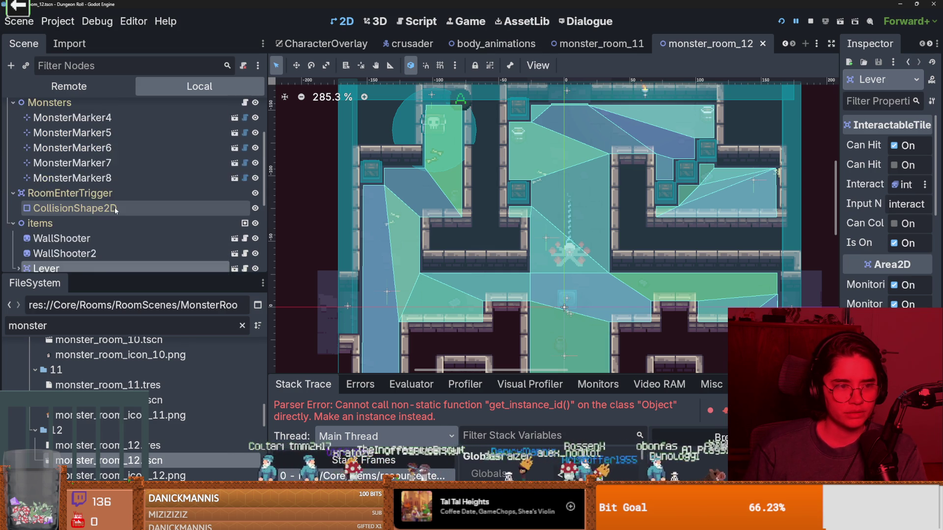
pyautogui.scroll(-4, 114, 207)
pyautogui.scroll(3, 105, 242)
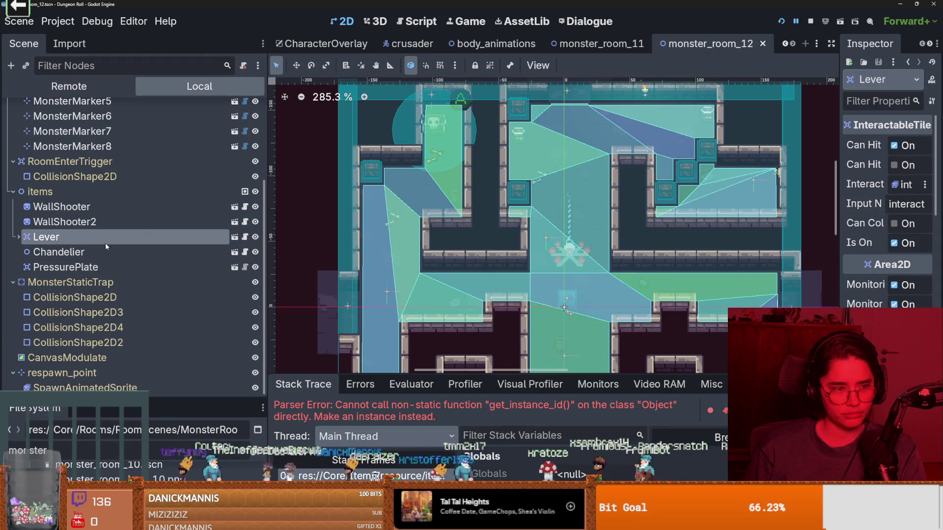
pyautogui.scroll(2, 445, 175)
pyautogui.click(445, 175)
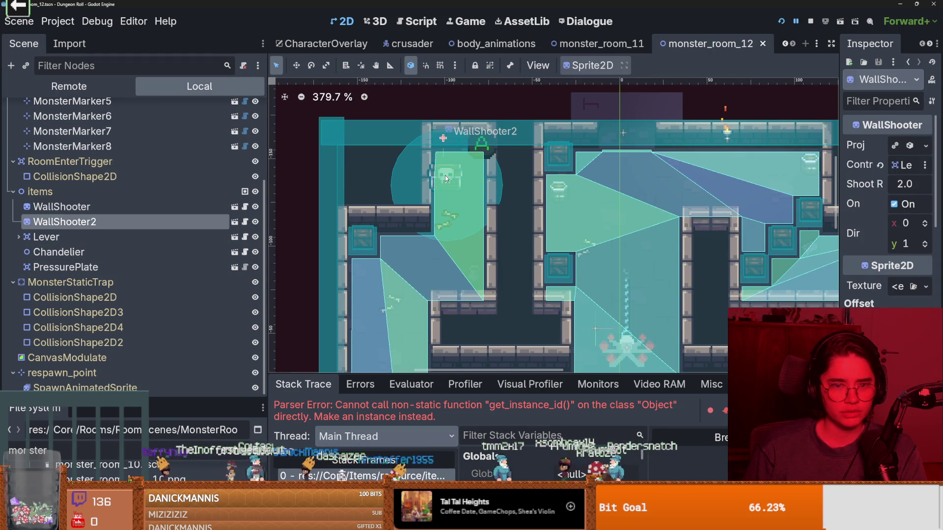
pyautogui.doubleClick(445, 176)
pyautogui.click(585, 44)
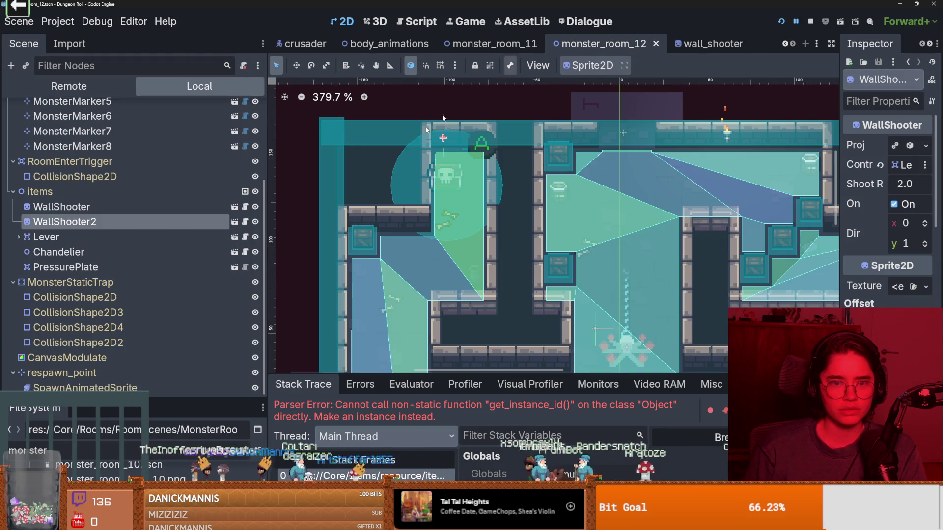
pyautogui.scroll(4, 114, 171)
# On the TilemapScenes layer, erase the skull monster tile from the upper-left room
pyautogui.click(74, 140)
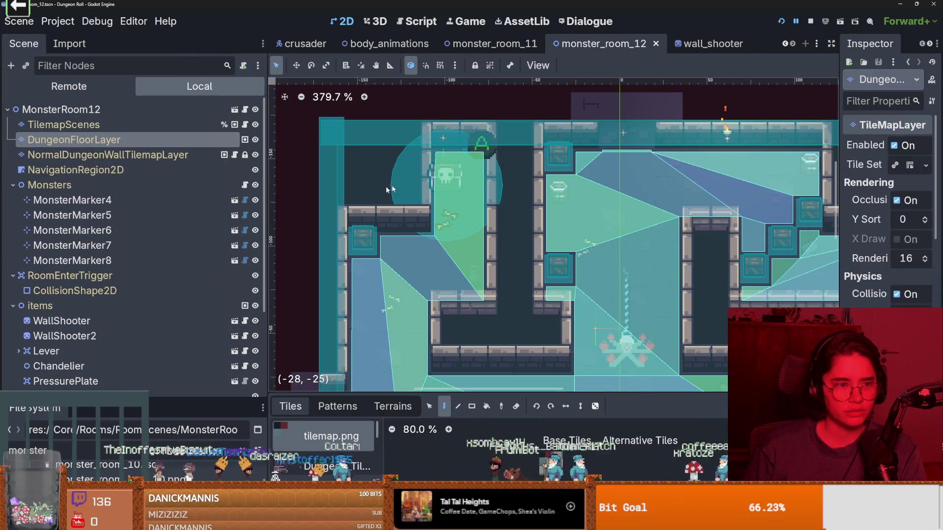
pyautogui.click(74, 124)
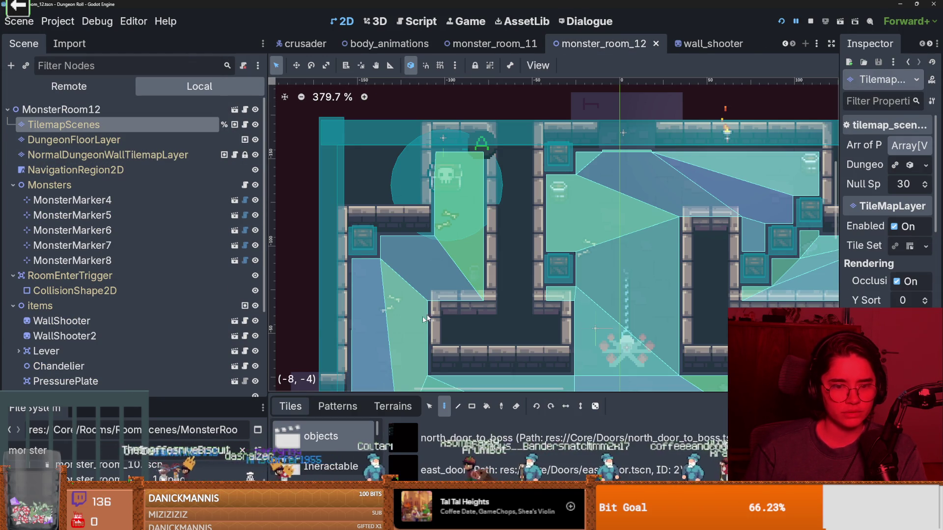
pyautogui.rightClick(458, 167)
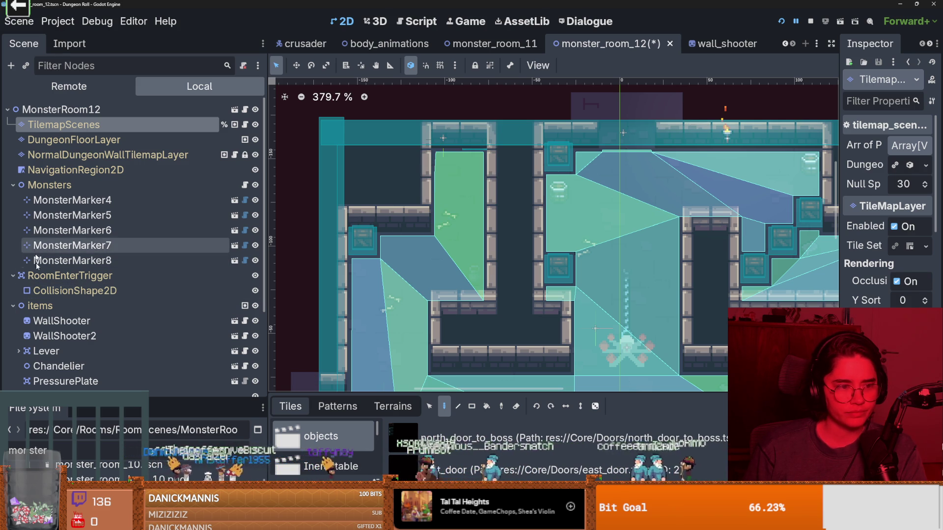
pyautogui.click(11, 276)
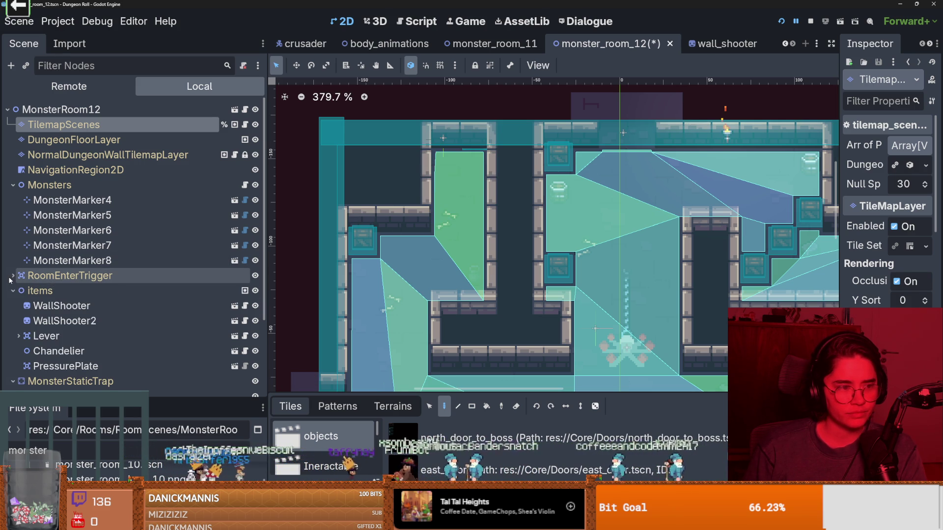
pyautogui.rightClick(45, 291)
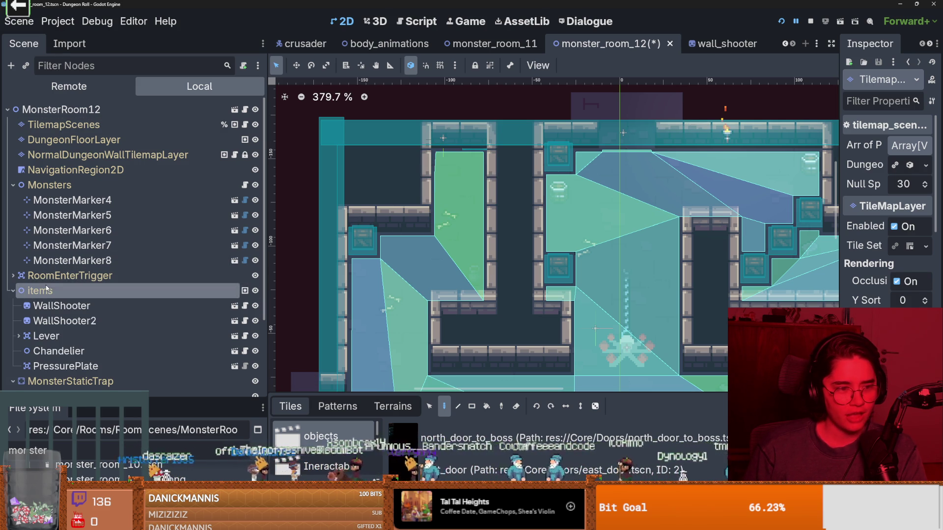
# Instantiate skeleton_key_chest.tscn under items, found by searching 'chest'
pyautogui.click(110, 248)
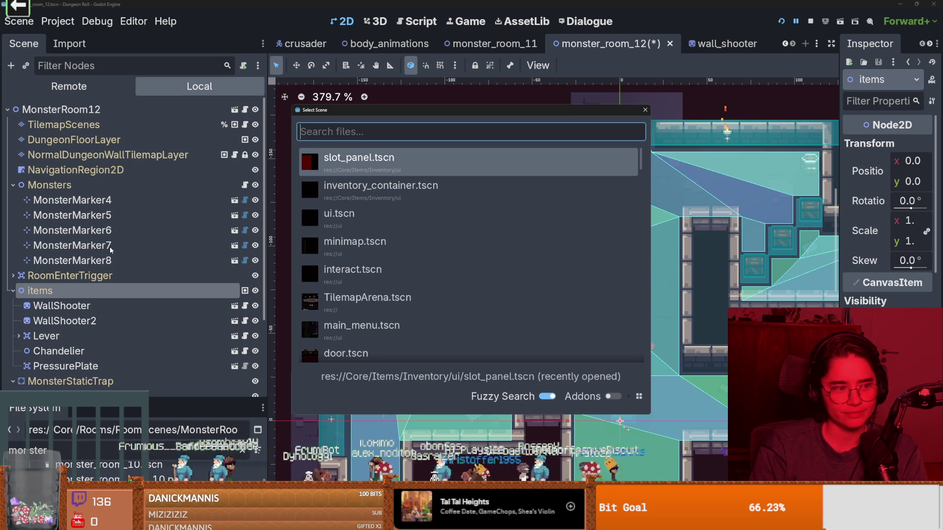
pyautogui.write('chest')
pyautogui.press('Return')
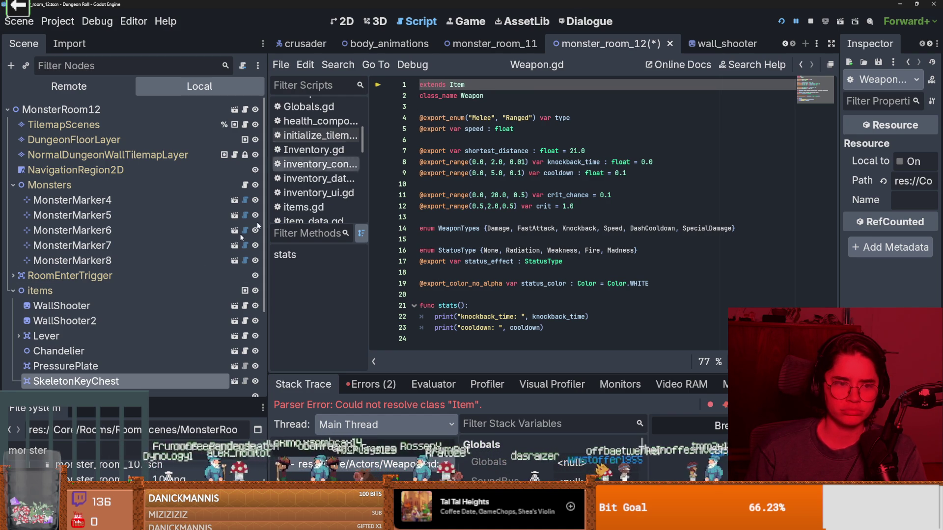
pyautogui.scroll(-4, 190, 292)
# Move the chest into the upper-left room, then check the Errors and Output panels
pyautogui.click(153, 276)
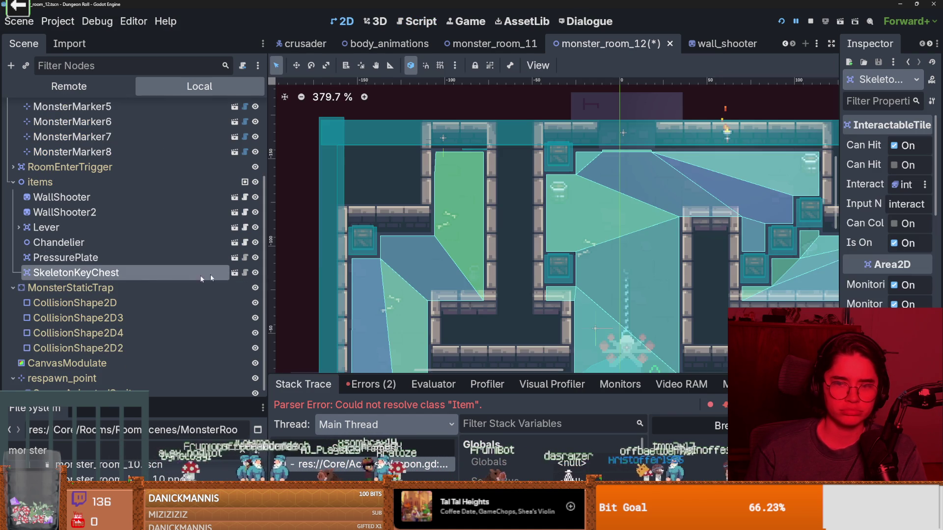
pyautogui.rightClick(426, 222)
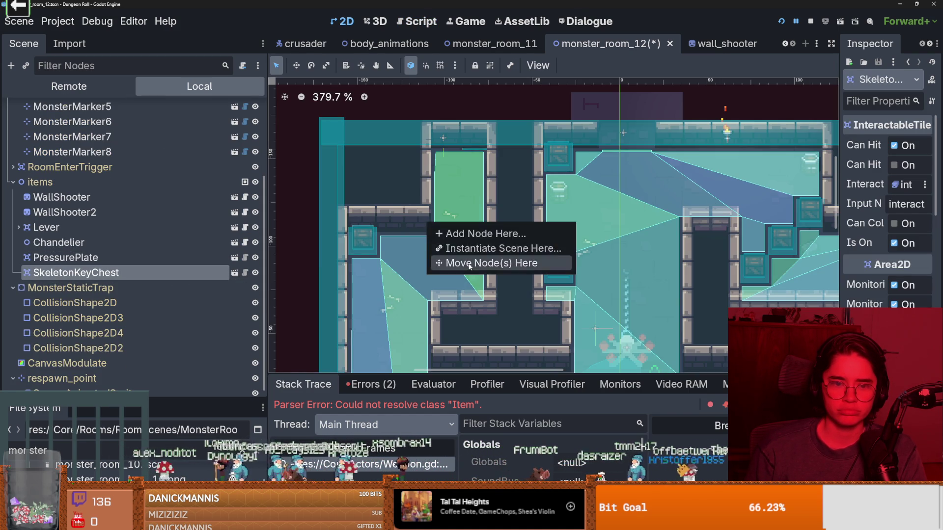
pyautogui.click(490, 261)
pyautogui.moveTo(424, 200)
pyautogui.mouseDown()
pyautogui.moveTo(467, 214)
pyautogui.moveTo(458, 161)
pyautogui.mouseUp()
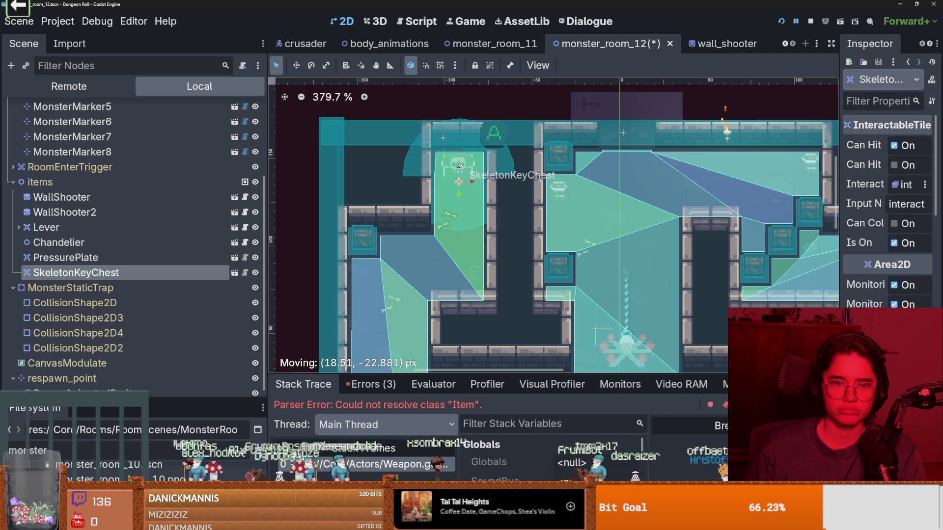
pyautogui.moveTo(838, 189); pyautogui.dragTo(682, 189)
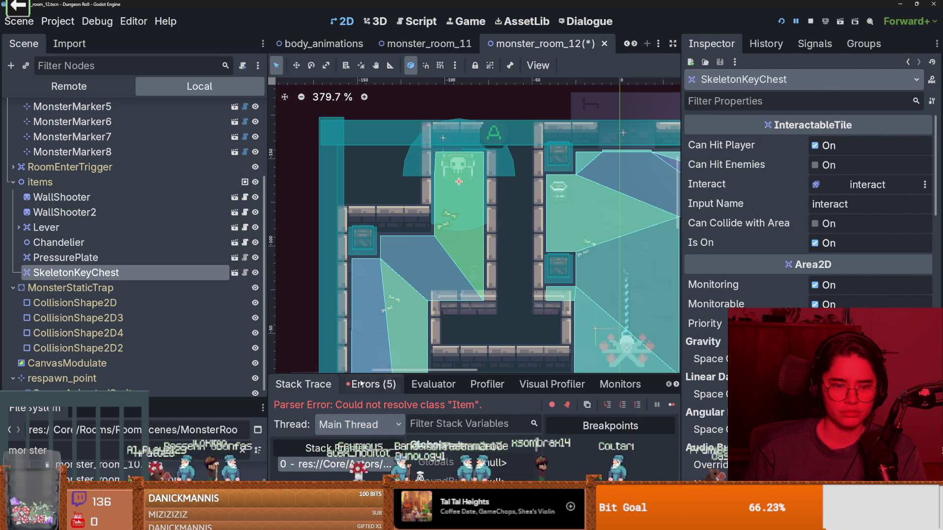
pyautogui.click(371, 385)
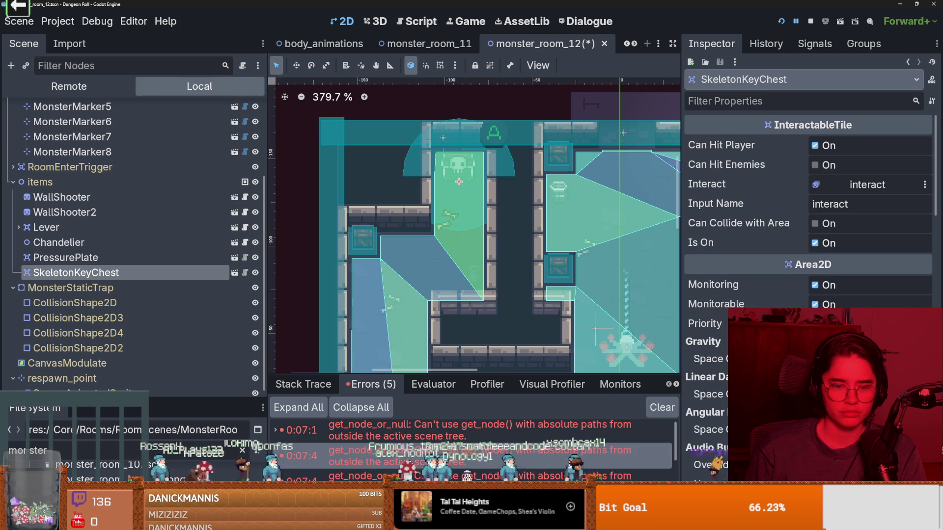
pyautogui.click(290, 496)
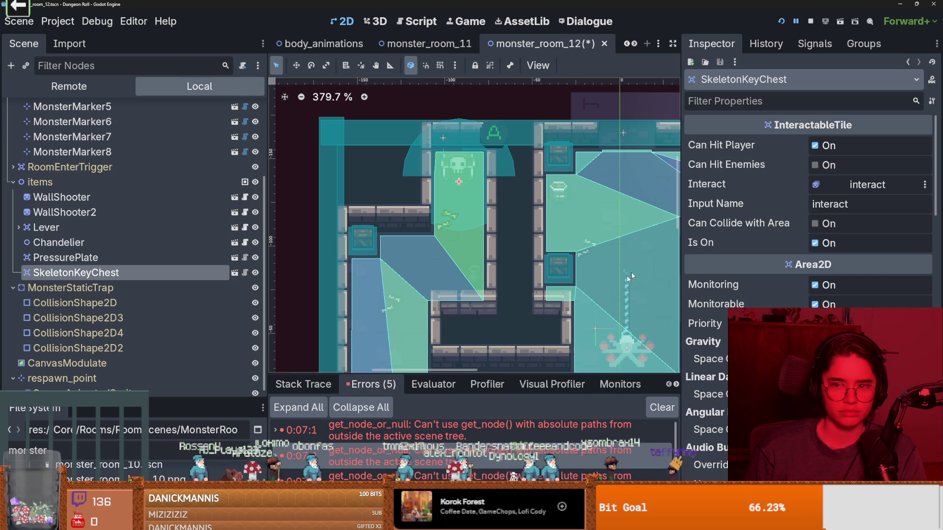
# Delete the SkeletonKeyChest node from items and confirm the deletion
pyautogui.click(98, 258)
pyautogui.click(103, 273)
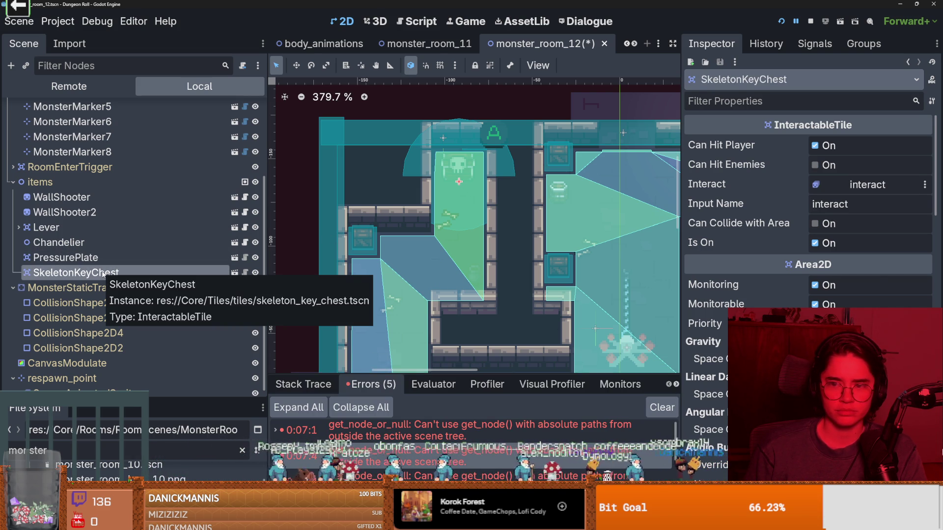
pyautogui.scroll(-4, 644, 324)
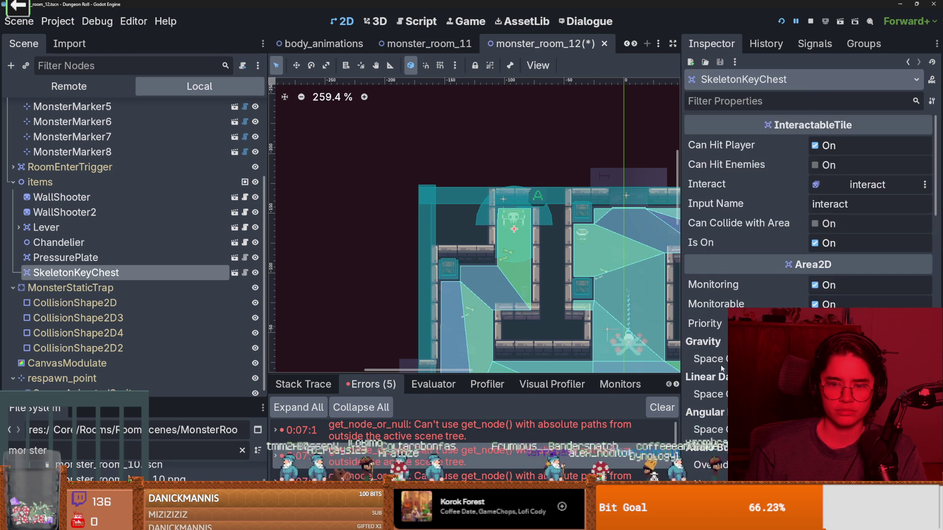
pyautogui.scroll(-5, 805, 207)
pyautogui.rightClick(106, 279)
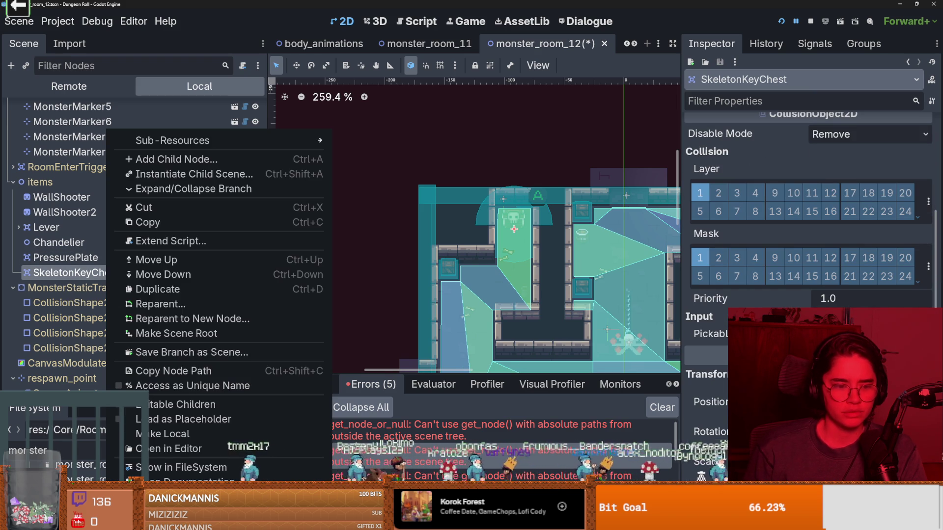
pyautogui.press('Delete')
pyautogui.press('Return')
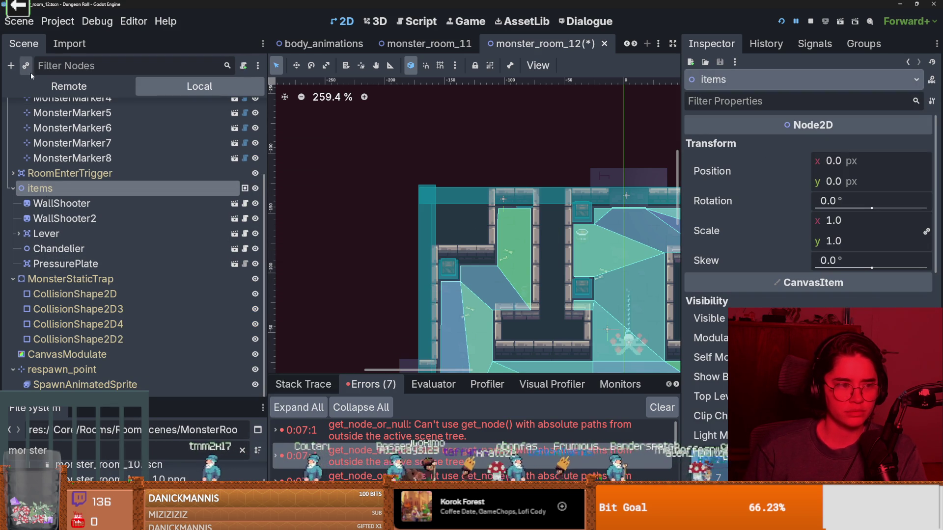
# Instance skeleton_key_chest.tscn under items, move it onto the left corridor, and open the chest's scene
pyautogui.click(28, 70)
pyautogui.write('chest')
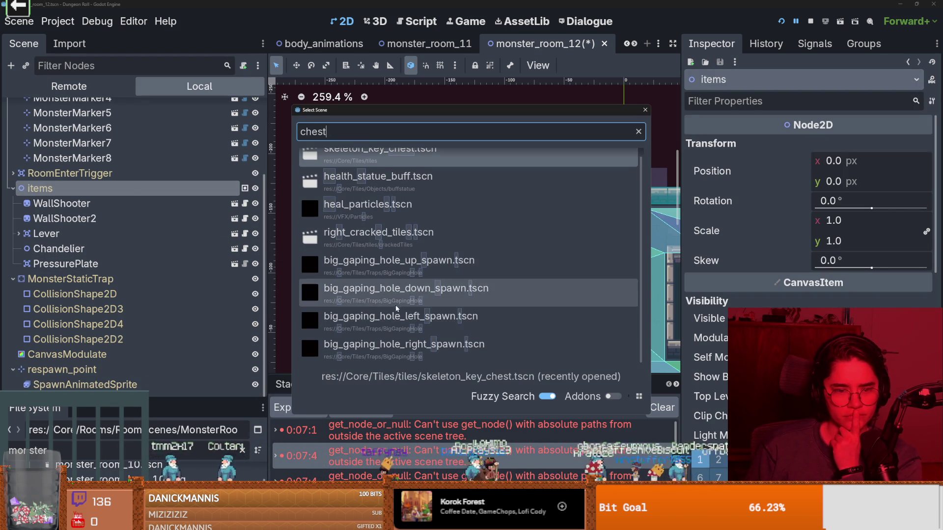
pyautogui.press('Return')
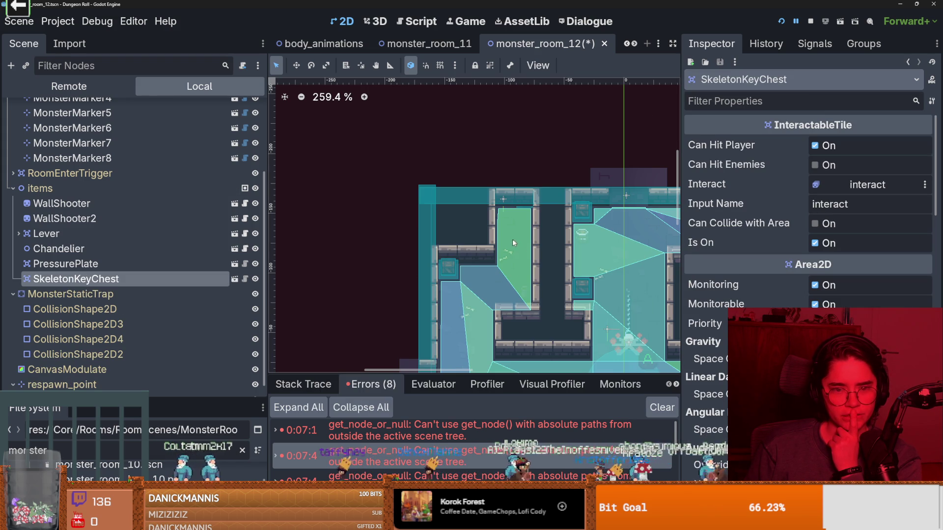
pyautogui.rightClick(514, 242)
pyautogui.click(528, 279)
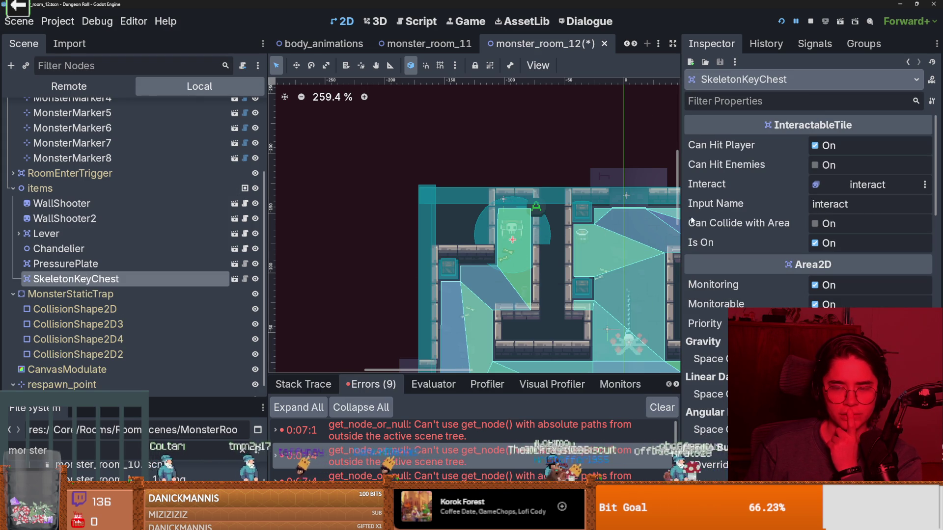
pyautogui.click(234, 279)
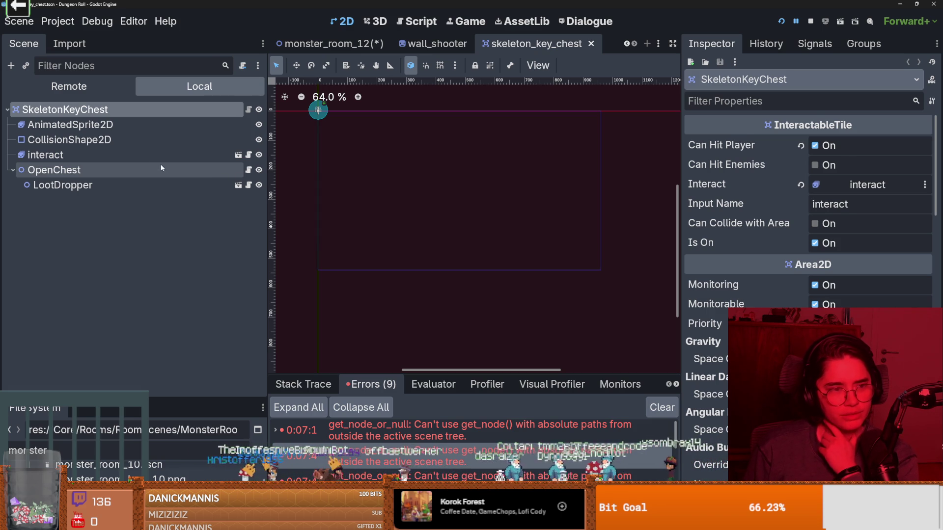
# Inspect the chest's OpenChest and AnimatedSprite2D nodes, then return to the monster_room_12 scene
pyautogui.click(141, 166)
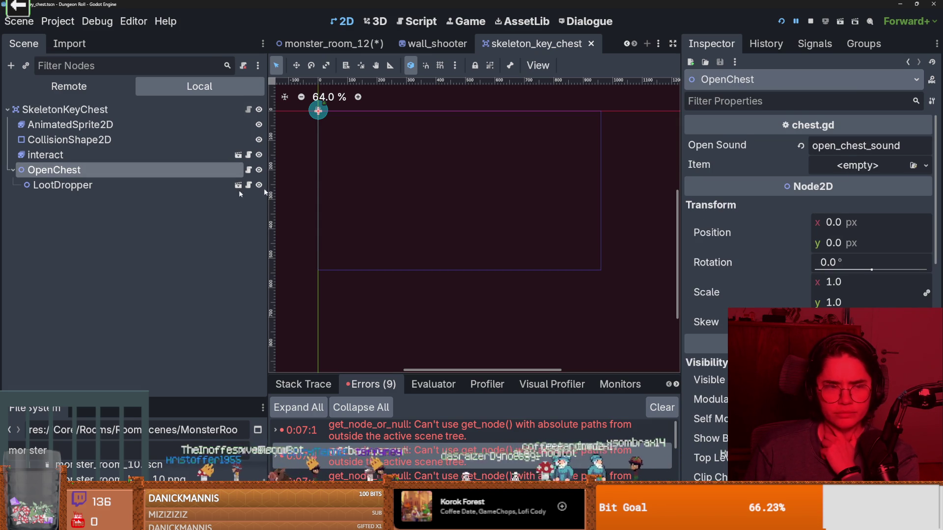
pyautogui.moveTo(239, 190)
pyautogui.mouseDown()
pyautogui.moveTo(151, 186)
pyautogui.moveTo(167, 108)
pyautogui.moveTo(146, 112)
pyautogui.mouseUp()
pyautogui.scroll(3, 369, 147)
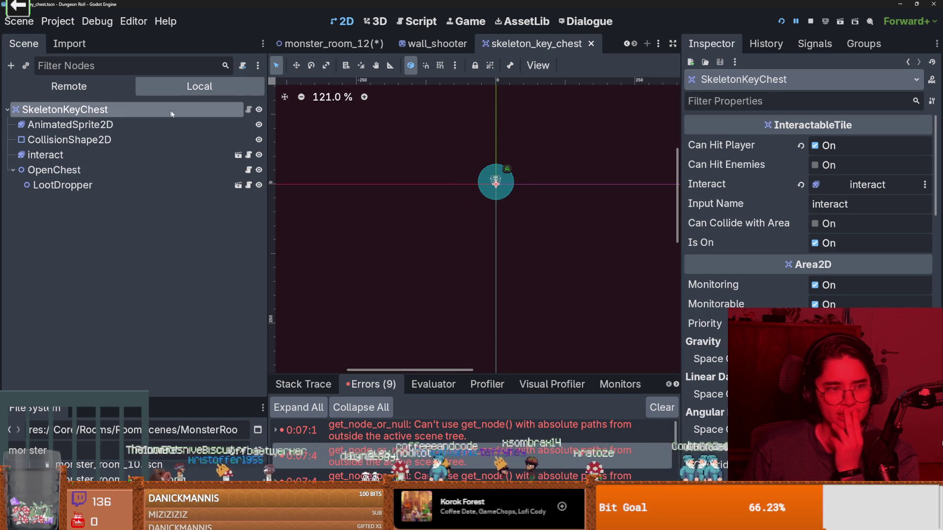
pyautogui.click(194, 125)
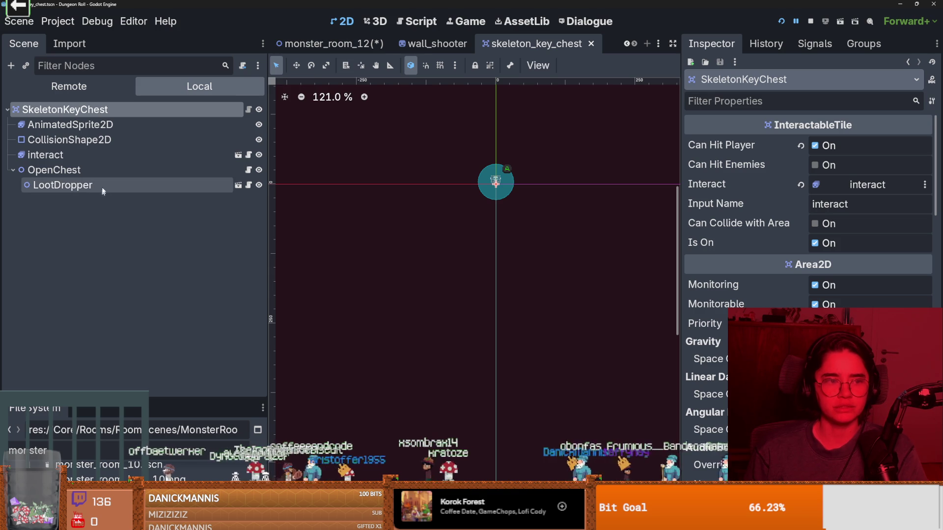
pyautogui.click(329, 43)
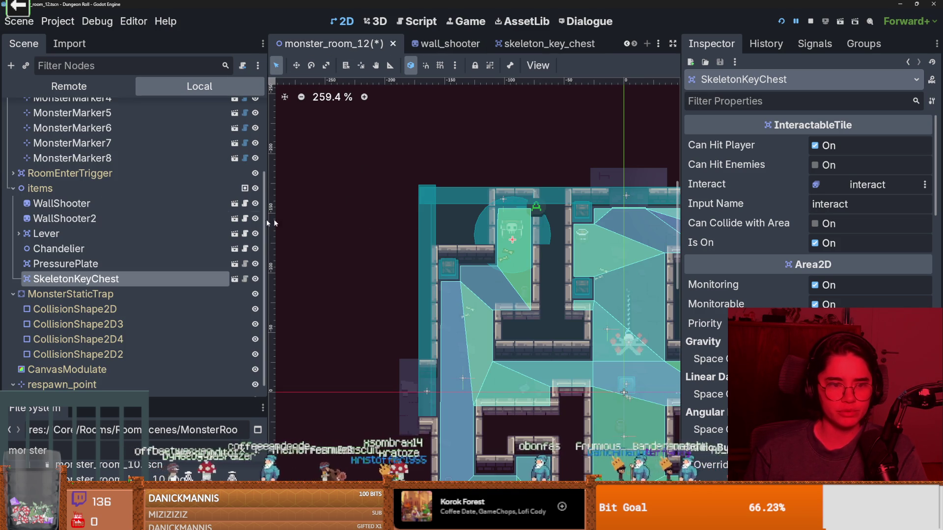
# Make the placed chest's children editable and select its OpenChest node, leaving its item unset
pyautogui.rightClick(127, 283)
pyautogui.click(203, 403)
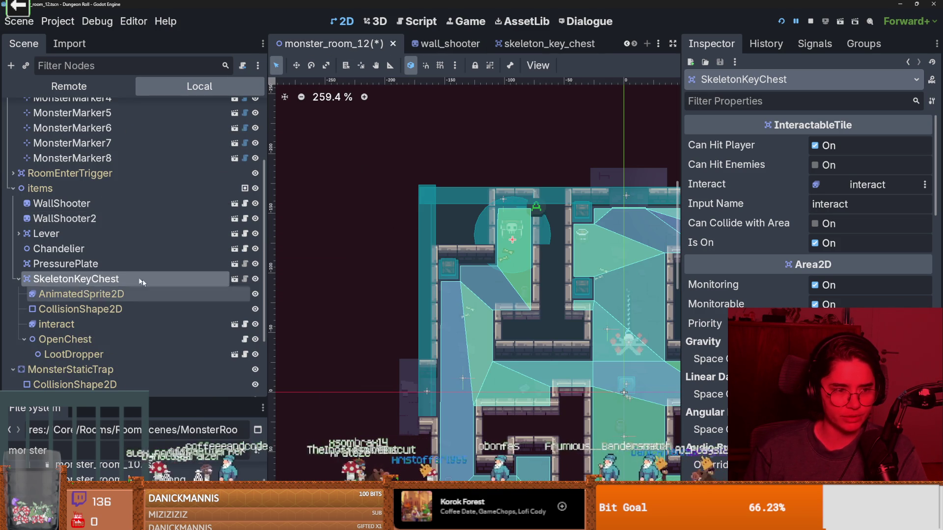
pyautogui.click(95, 338)
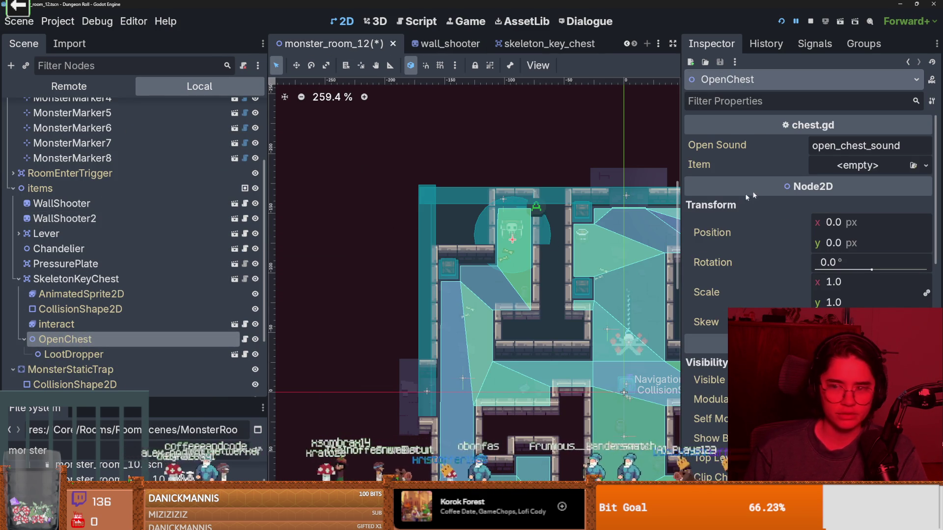
pyautogui.click(927, 167)
pyautogui.click(645, 110)
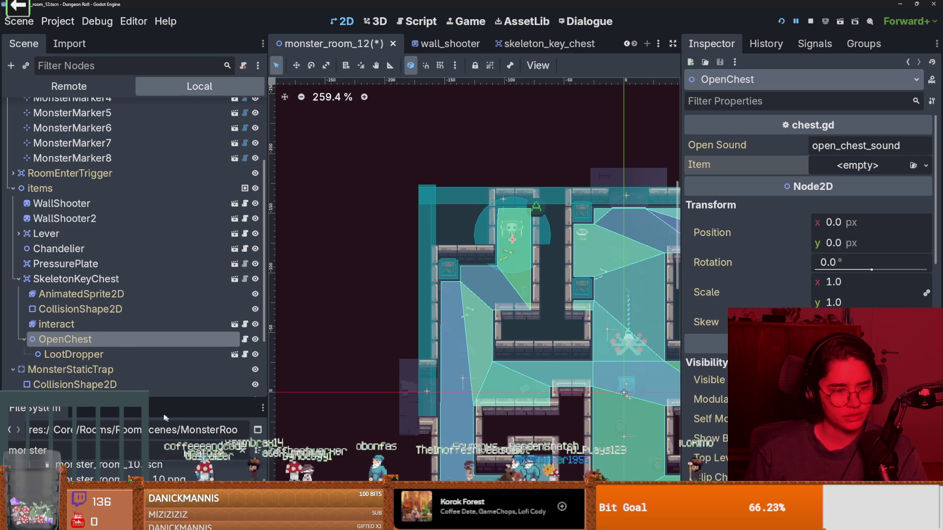
# Enlarge the FileSystem dock, filter for 'trinket', select the Trinket folder, and clear the filter
pyautogui.moveTo(164, 394); pyautogui.dragTo(128, 271)
pyautogui.scroll(-3, 142, 373)
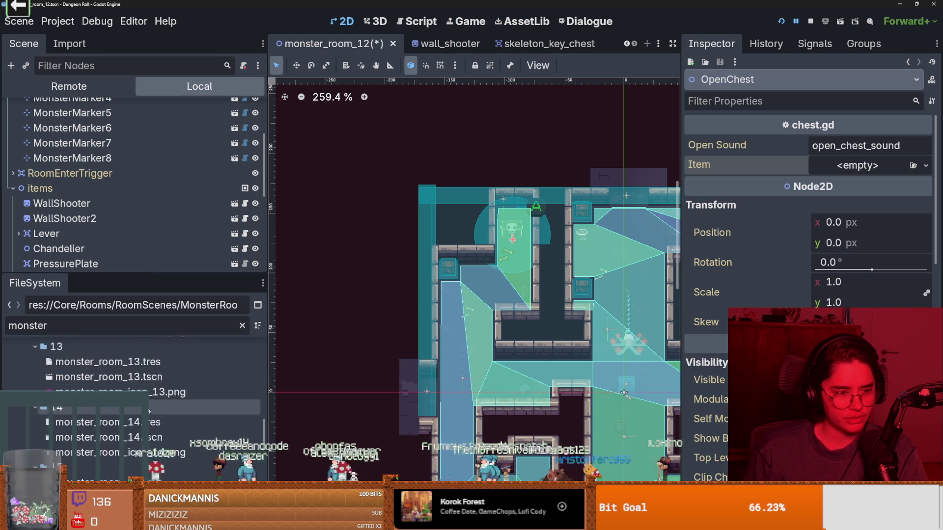
pyautogui.scroll(6, 151, 409)
pyautogui.scroll(10, 147, 408)
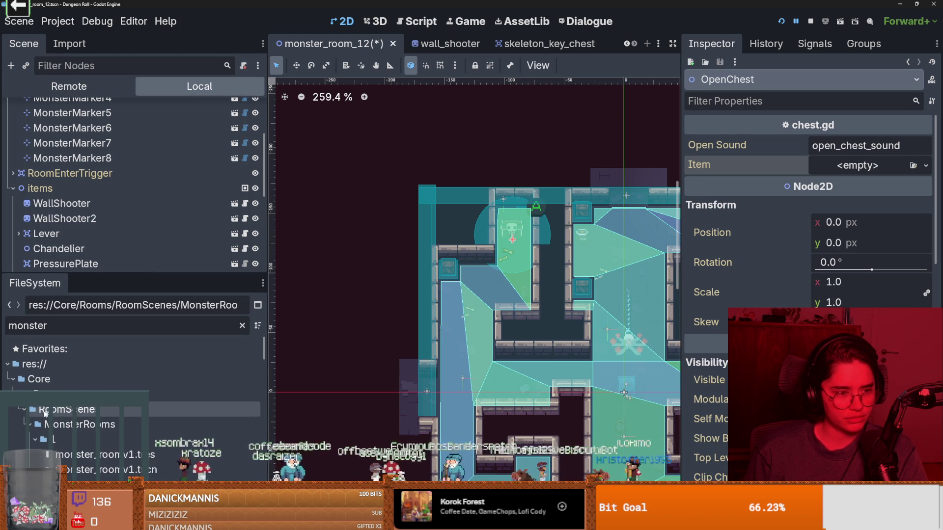
pyautogui.doubleClick(60, 328)
pyautogui.write('trin')
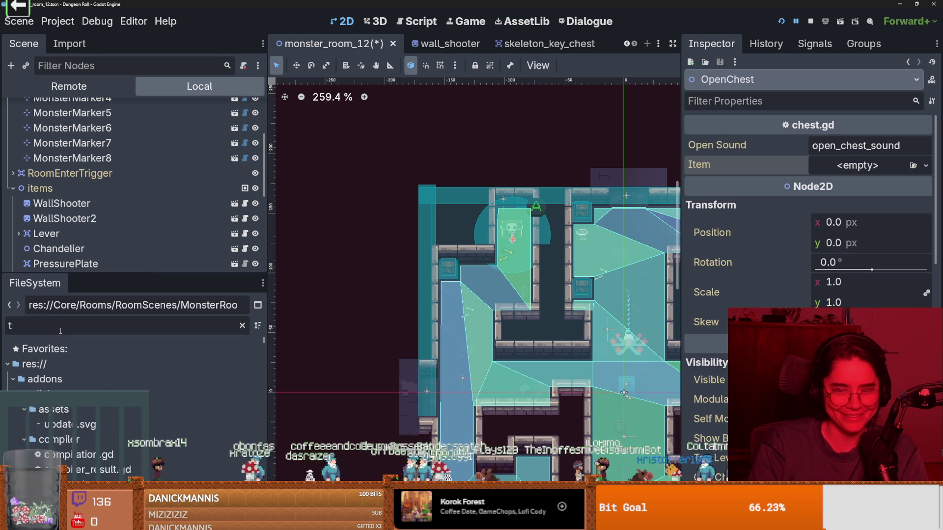
pyautogui.write('ket')
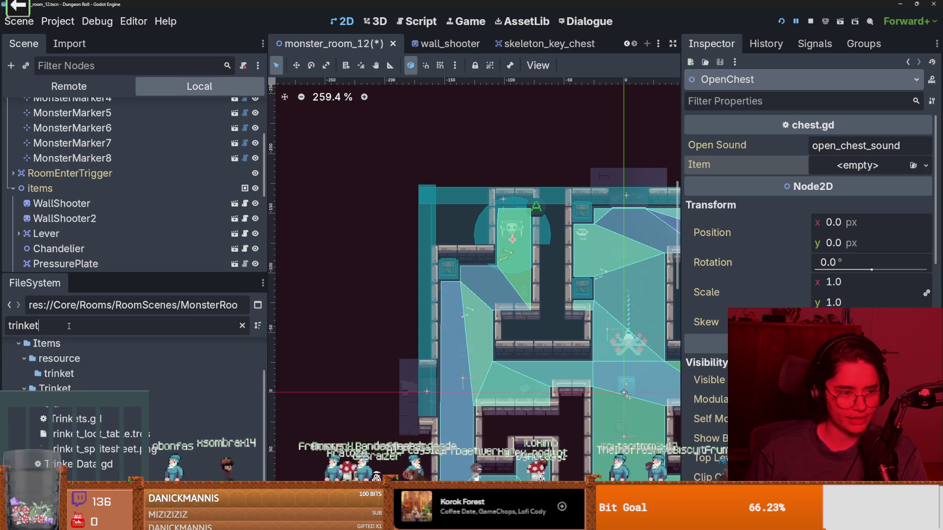
pyautogui.click(55, 388)
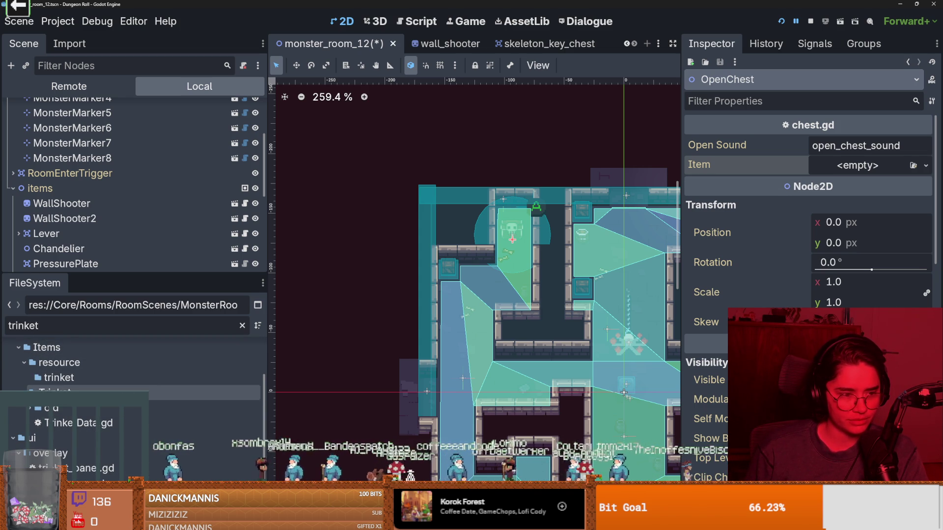
pyautogui.click(242, 326)
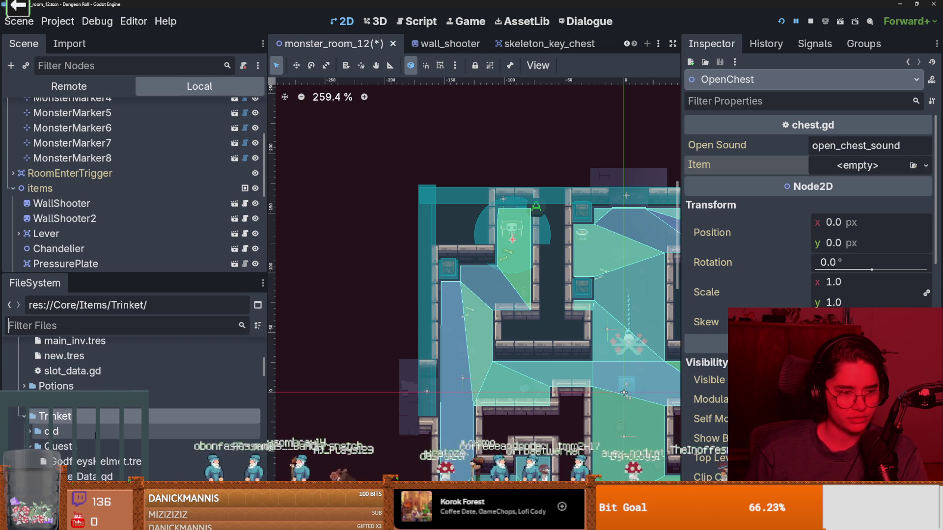
# Load GodfreysHelmet.tres and give its Texture a new AtlasTexture using items.png as the atlas
pyautogui.click(98, 400)
pyautogui.click(812, 211)
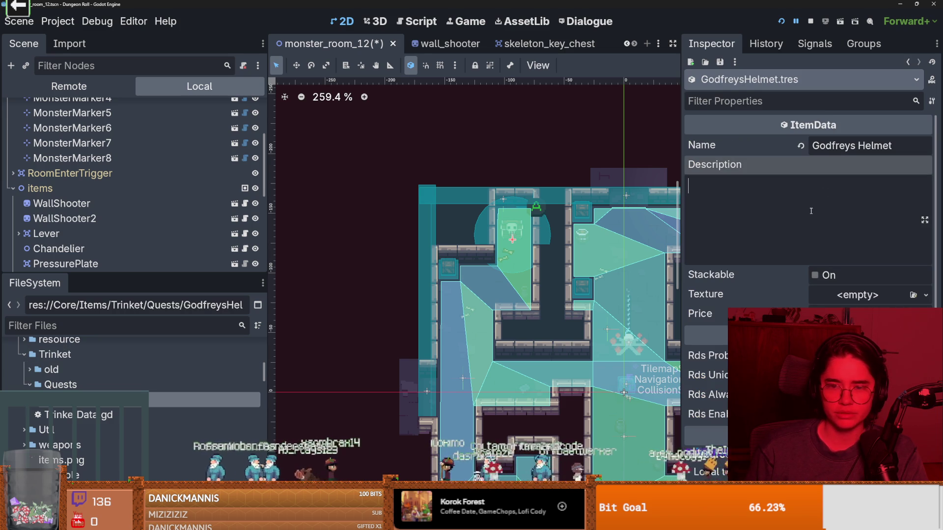
pyautogui.click(926, 295)
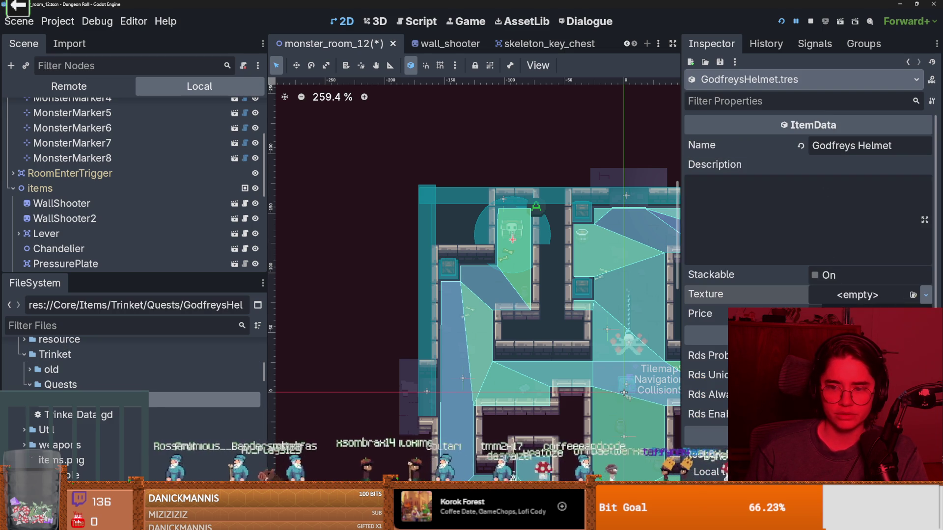
pyautogui.click(926, 196)
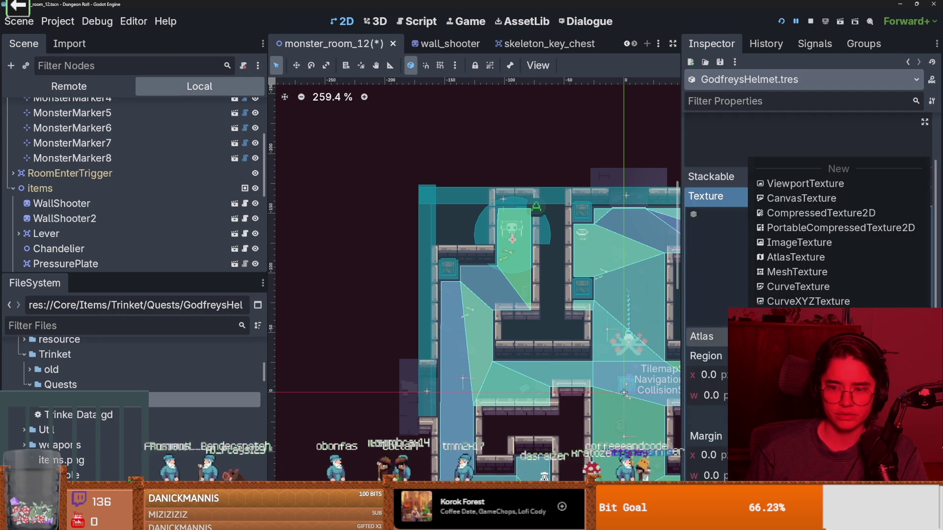
pyautogui.click(810, 343)
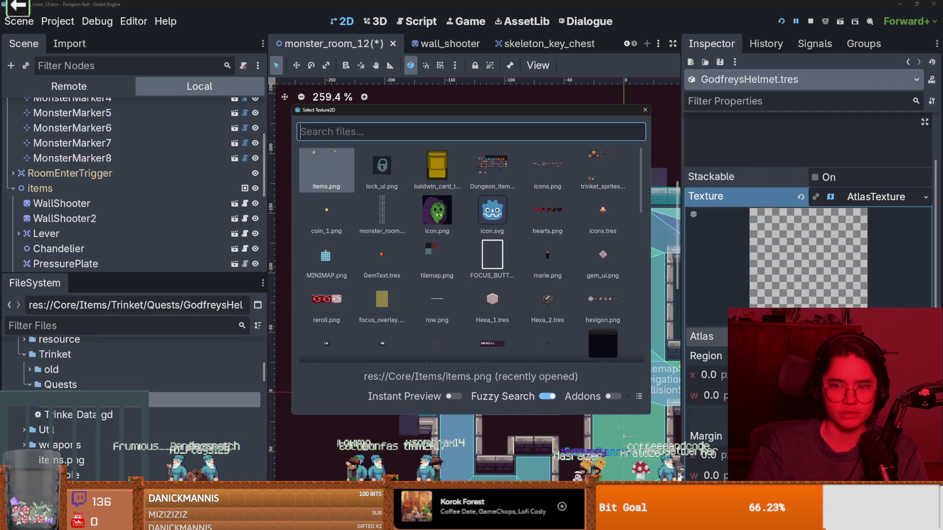
pyautogui.press('Return')
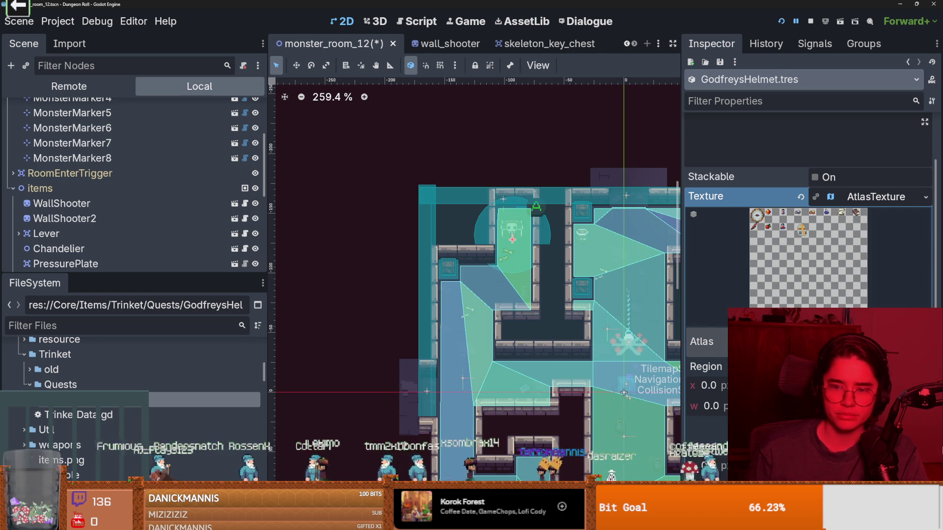
# Crop the atlas region to the helmet sprite (x 96, width 32) and save the resource
pyautogui.click(810, 356)
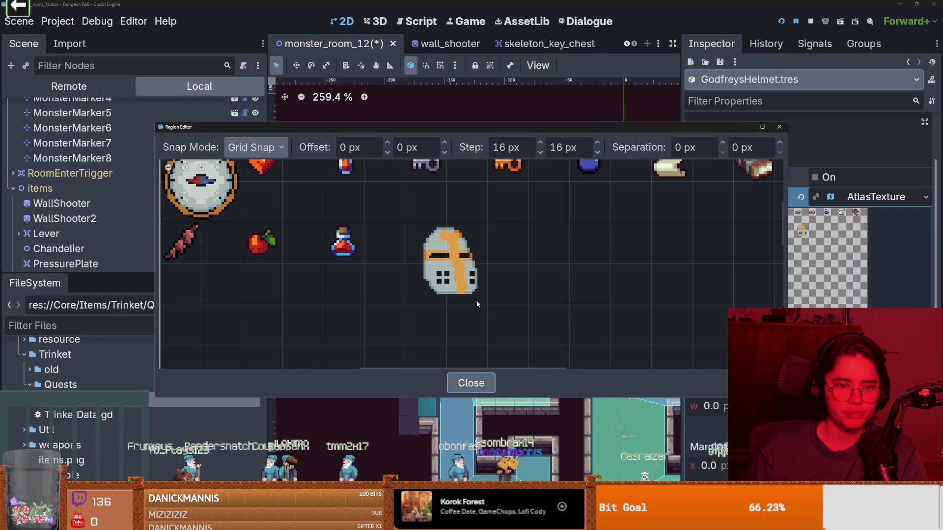
pyautogui.moveTo(476, 299); pyautogui.dragTo(396, 216)
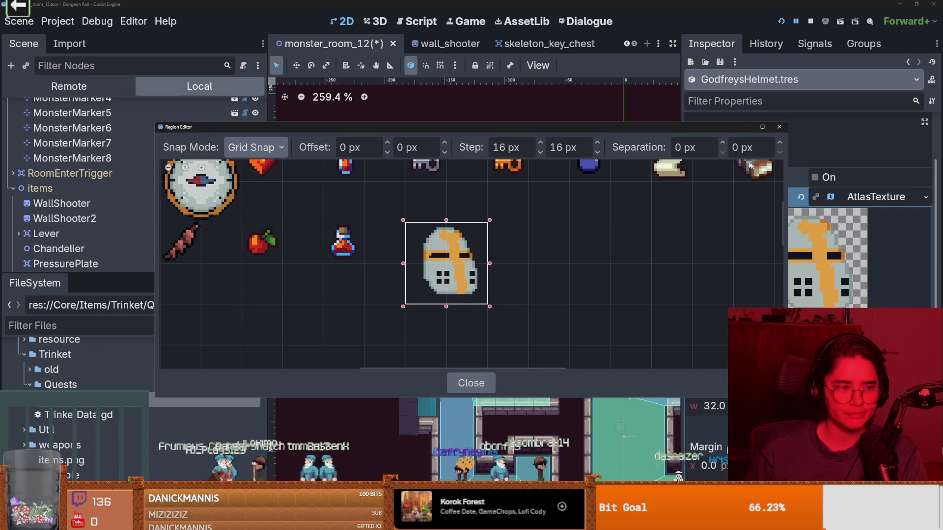
pyautogui.click(779, 127)
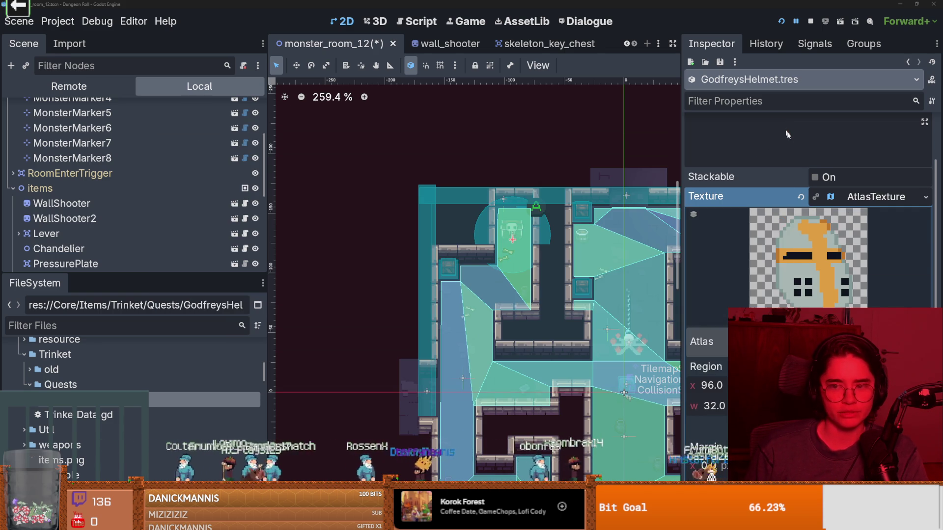
pyautogui.hotkey('ctrl', 's')
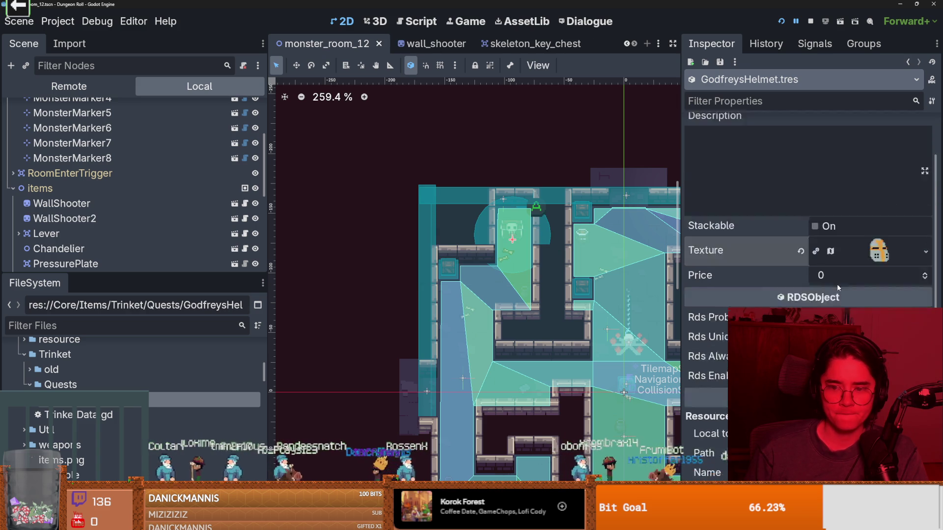
# Enter 1 as the GodfreysHelmet Rds Probability, making it 1.0
pyautogui.click(836, 276)
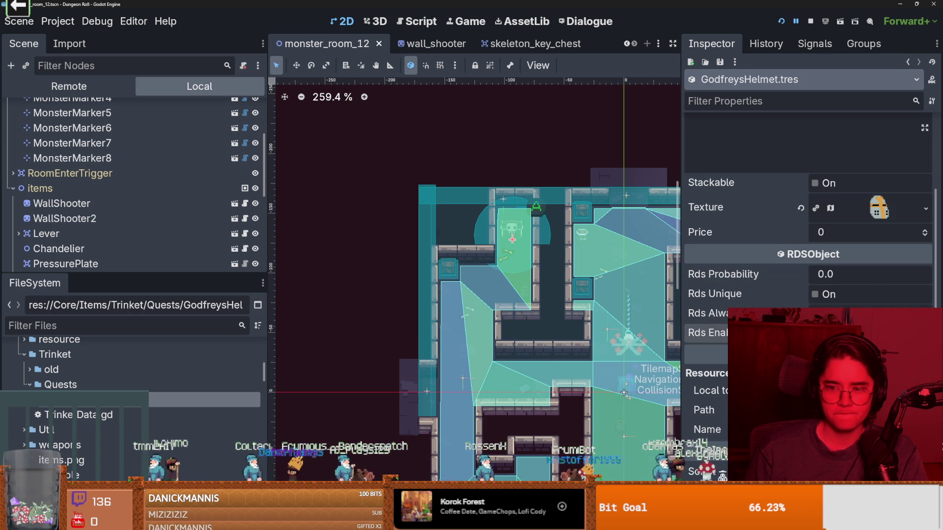
pyautogui.write('1')
pyautogui.press('Return')
pyautogui.scroll(3, 760, 286)
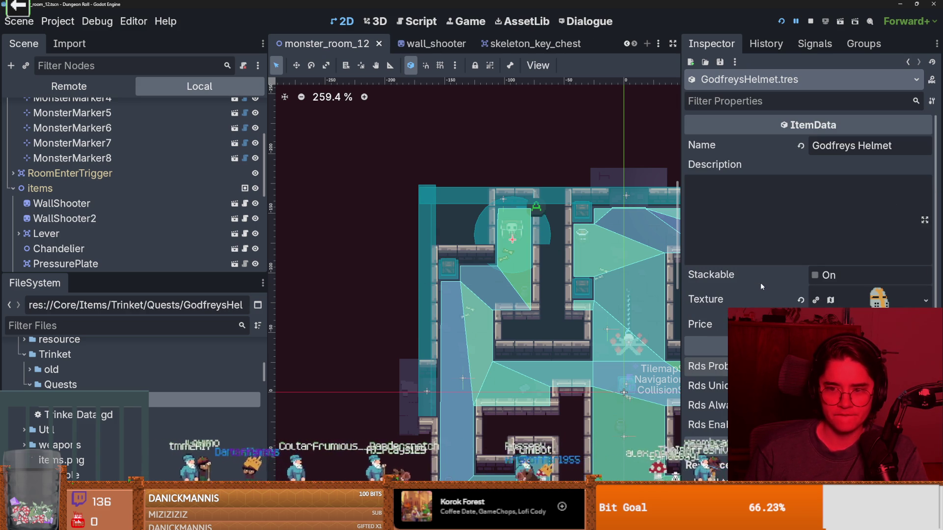
# Put focus in the item description field and recentre the room view
pyautogui.click(759, 221)
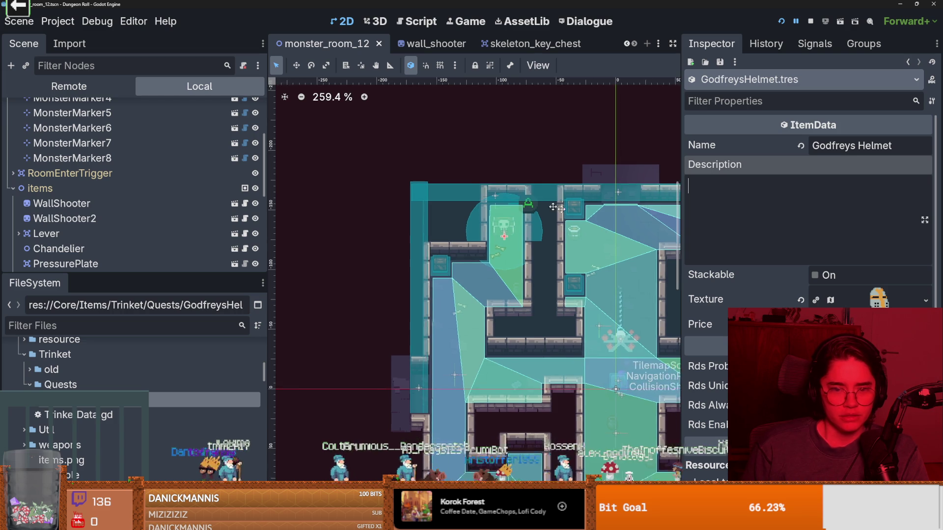
pyautogui.scroll(-1, 496, 191)
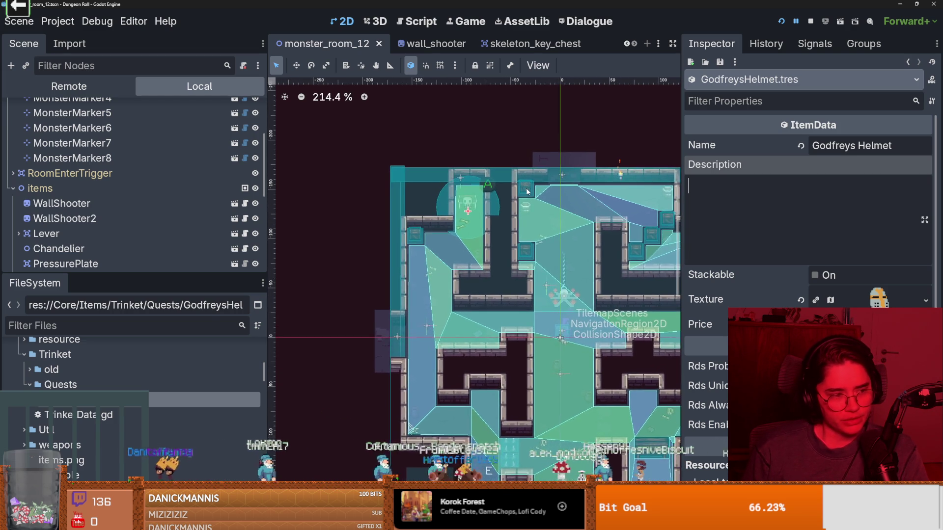
pyautogui.moveTo(523, 193); pyautogui.dragTo(528, 191)
pyautogui.scroll(3, 527, 191)
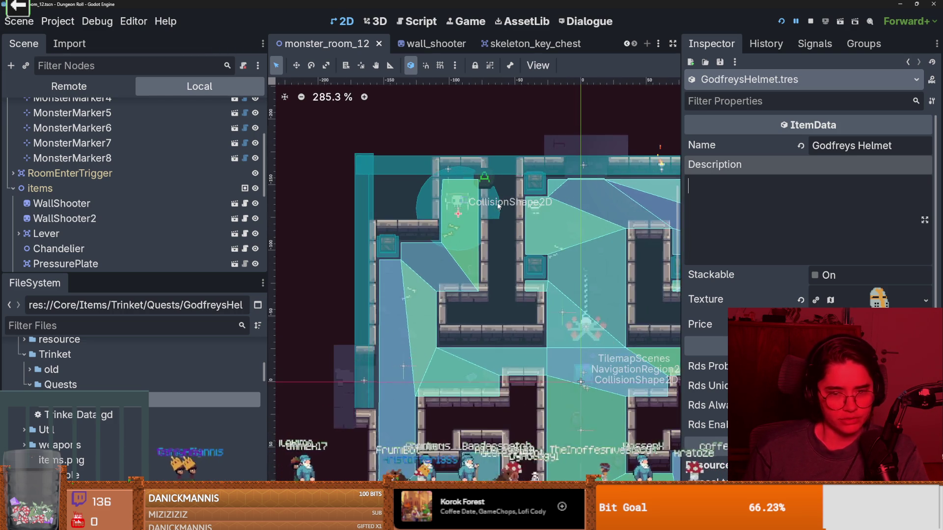
pyautogui.scroll(-5, 496, 200)
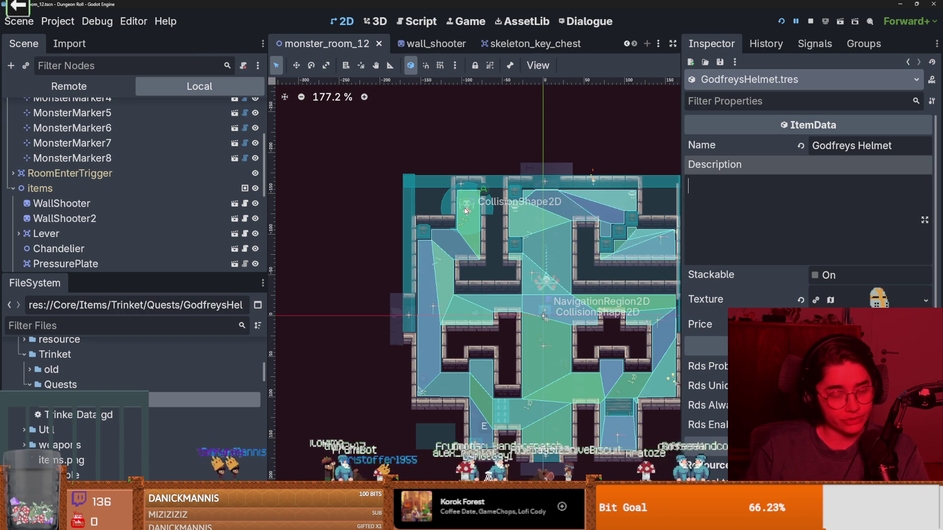
pyautogui.moveTo(497, 211); pyautogui.dragTo(483, 213)
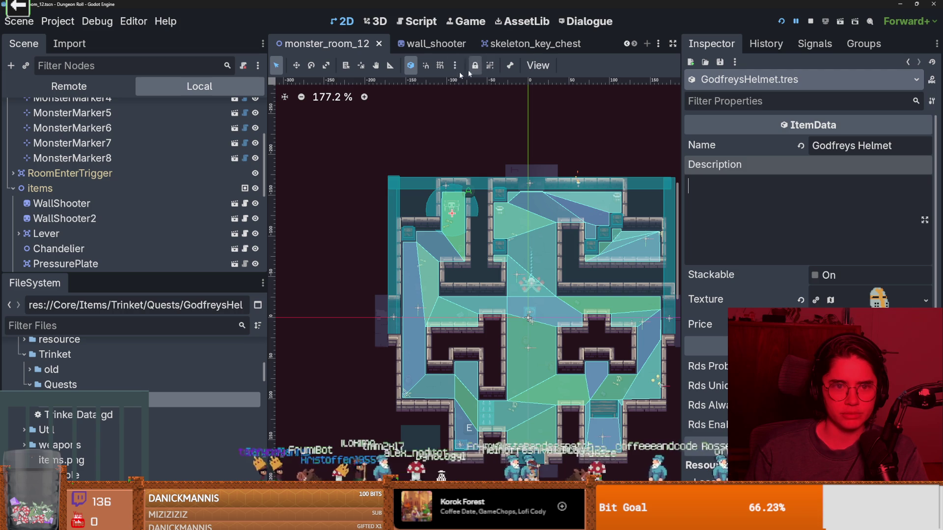
# Save monster_room_12 with Ctrl+S, storing the placed SkeletonKeyChest
pyautogui.moveTo(163, 279)
pyautogui.mouseDown()
pyautogui.moveTo(163, 305)
pyautogui.moveTo(163, 279)
pyautogui.mouseUp()
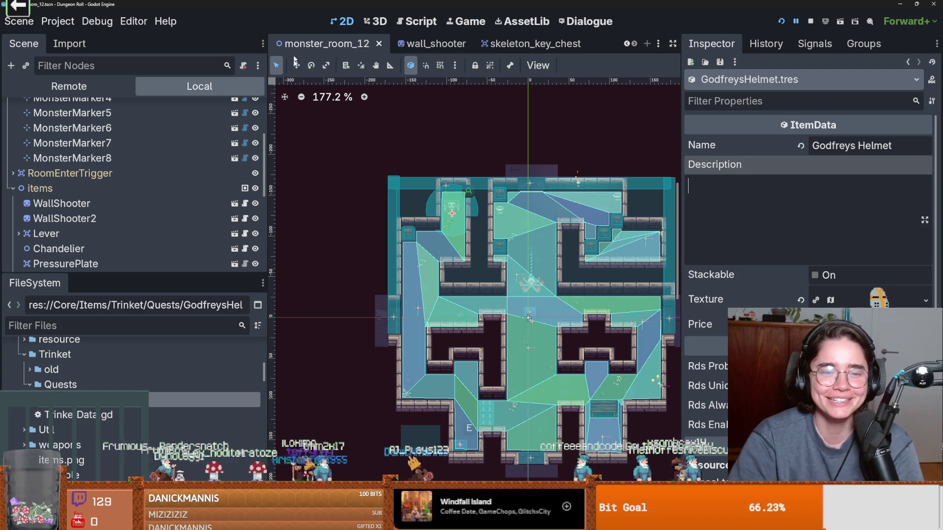
pyautogui.scroll(2, 533, 305)
pyautogui.hotkey('ctrl', 's')
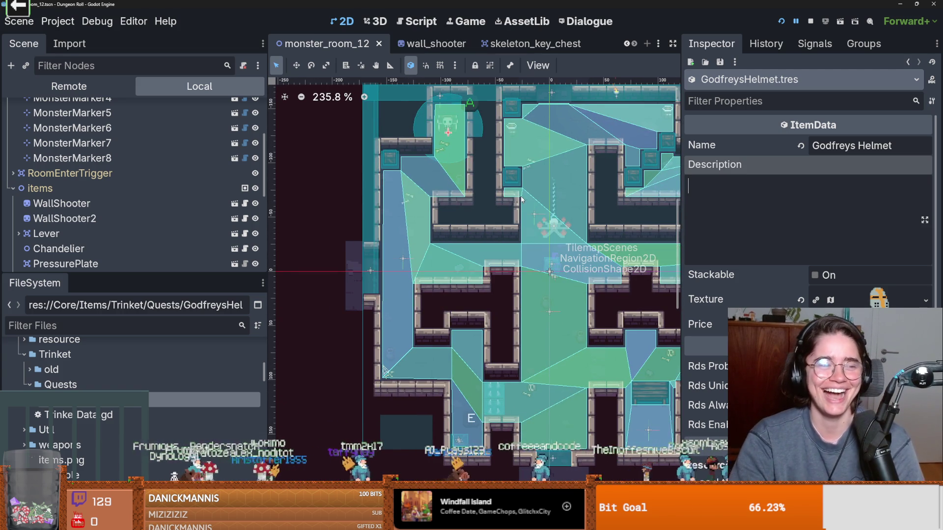
pyautogui.scroll(2, 530, 189)
pyautogui.hotkey('ctrl', 's')
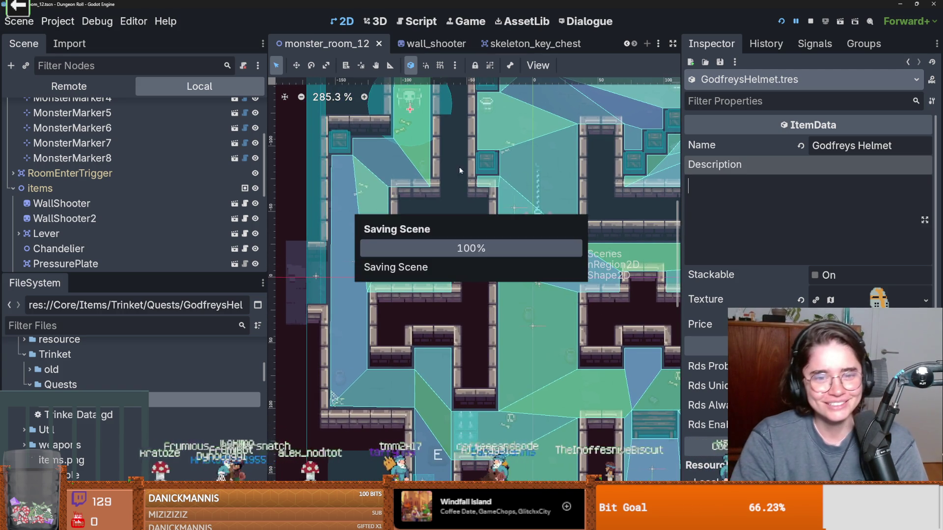
pyautogui.scroll(-4, 529, 187)
pyautogui.moveTo(421, 170); pyautogui.dragTo(467, 203)
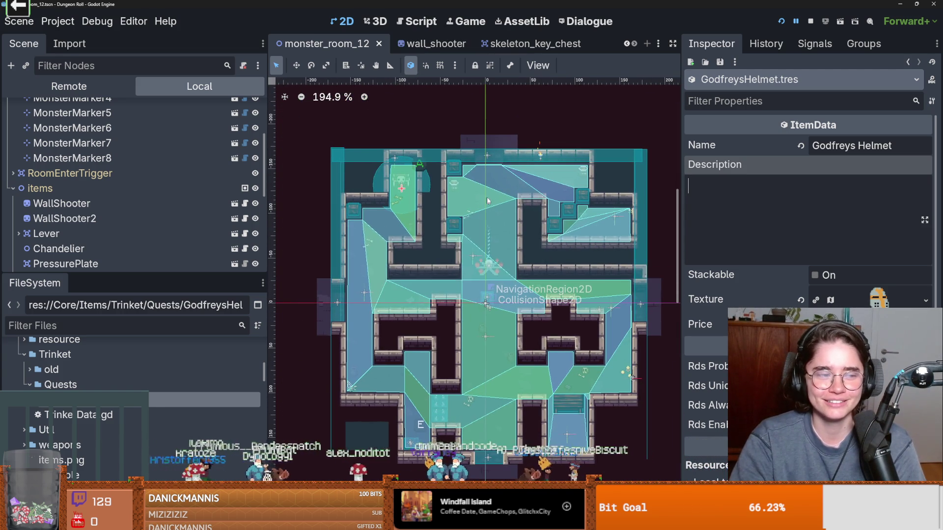
pyautogui.hotkey('ctrl', 's')
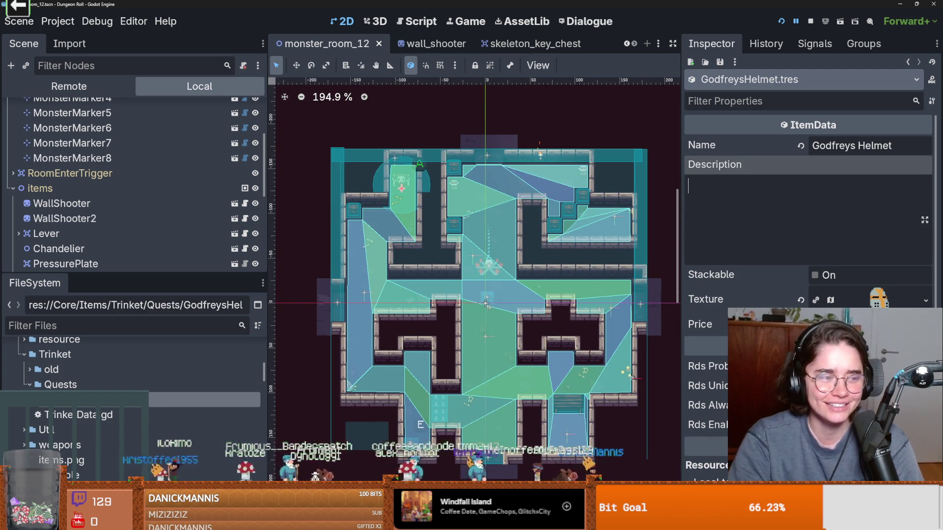
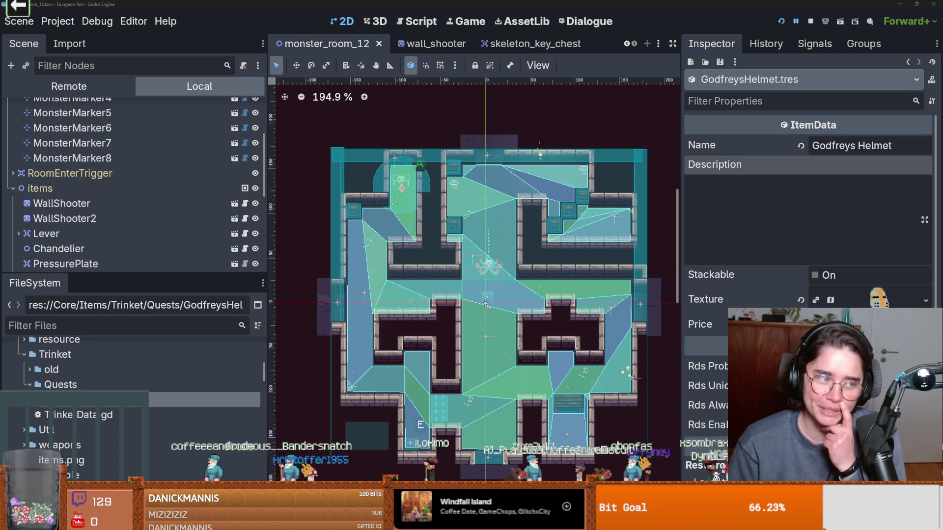
# Save the monster_room_12 scene, then bring up the Discord lobby channel
pyautogui.scroll(2, 446, 307)
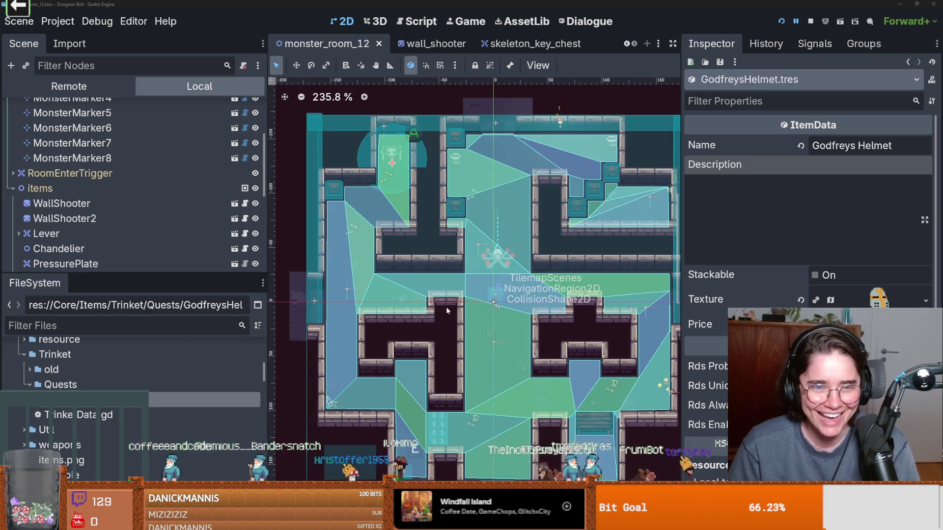
pyautogui.hotkey('ctrl', 's')
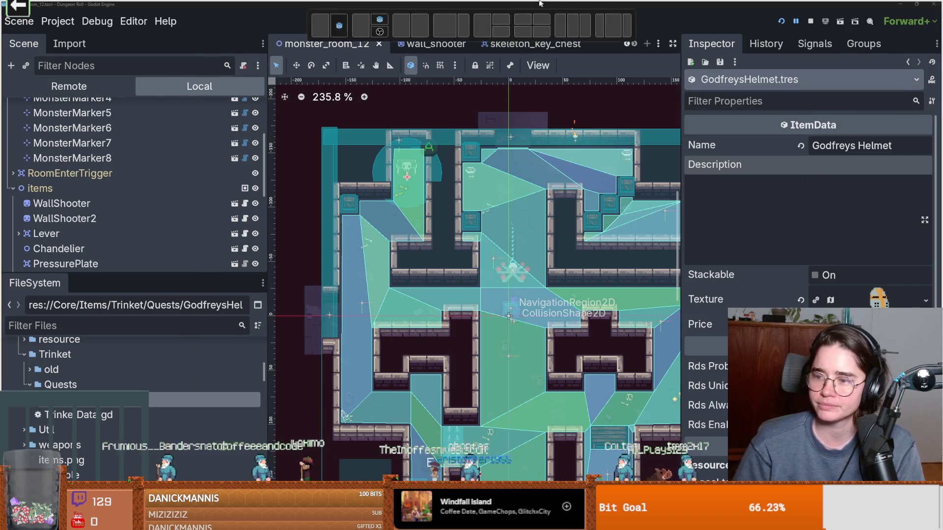
pyautogui.hotkey('alt', 'Tab')
# Scroll back through older messages in the #lobby channel
pyautogui.scroll(15, 316, 411)
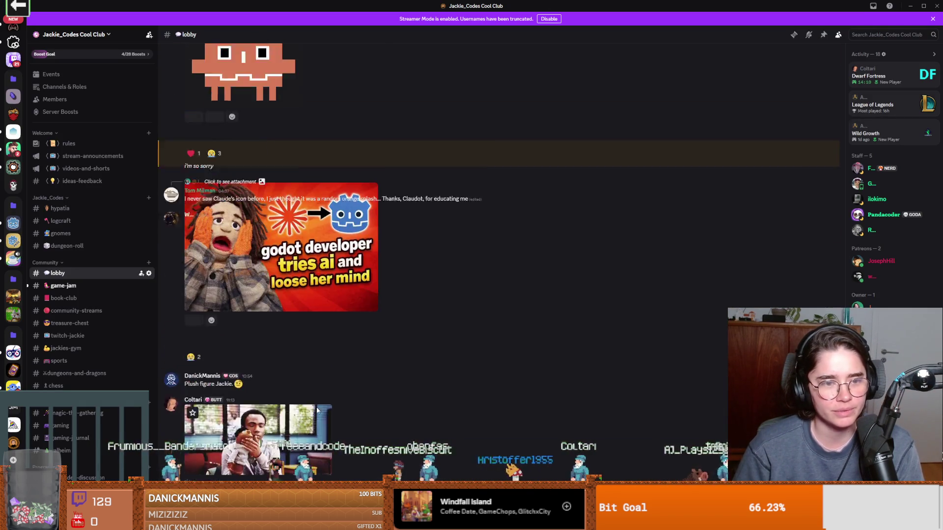
pyautogui.scroll(-5, 316, 406)
pyautogui.scroll(15, 253, 407)
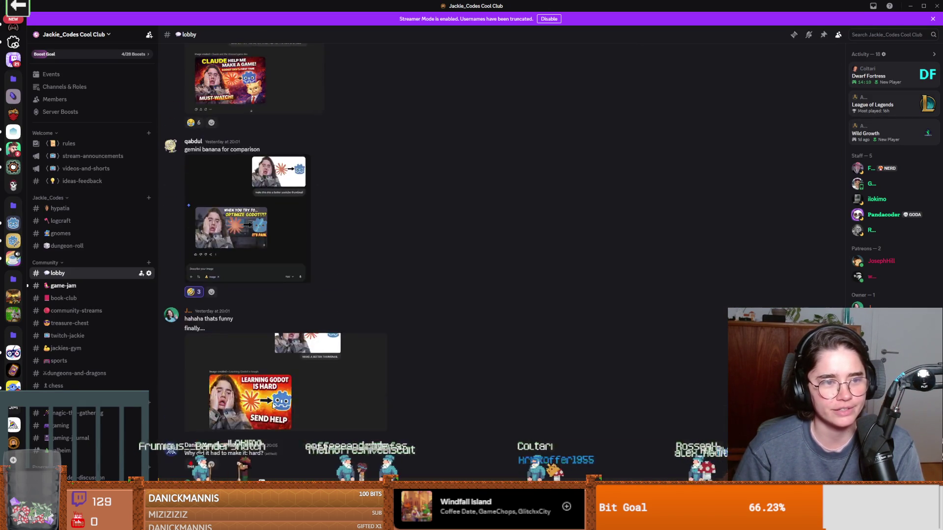
pyautogui.scroll(15, 275, 404)
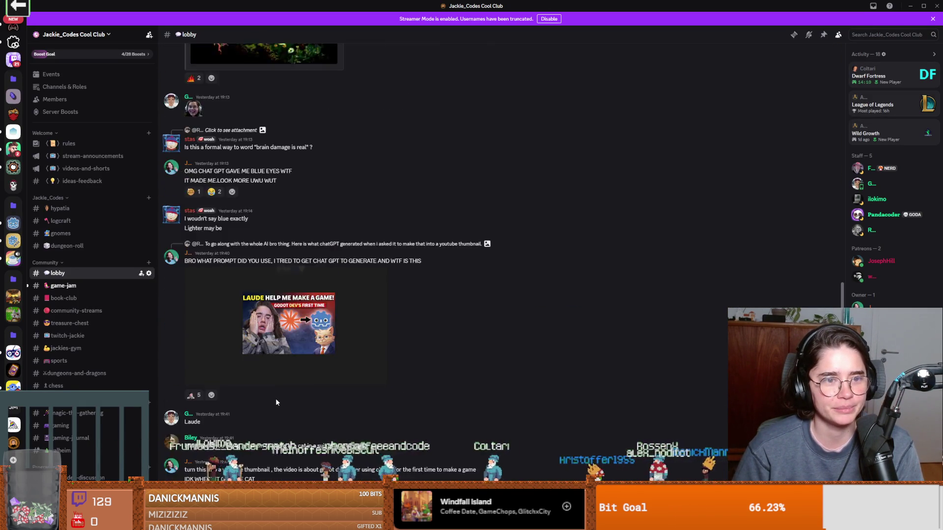
pyautogui.scroll(20, 276, 401)
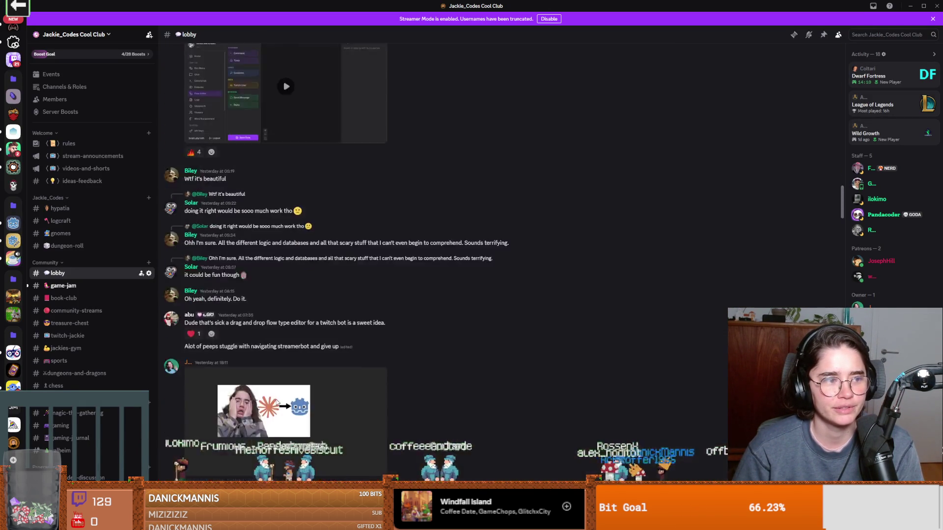
pyautogui.scroll(20, 277, 403)
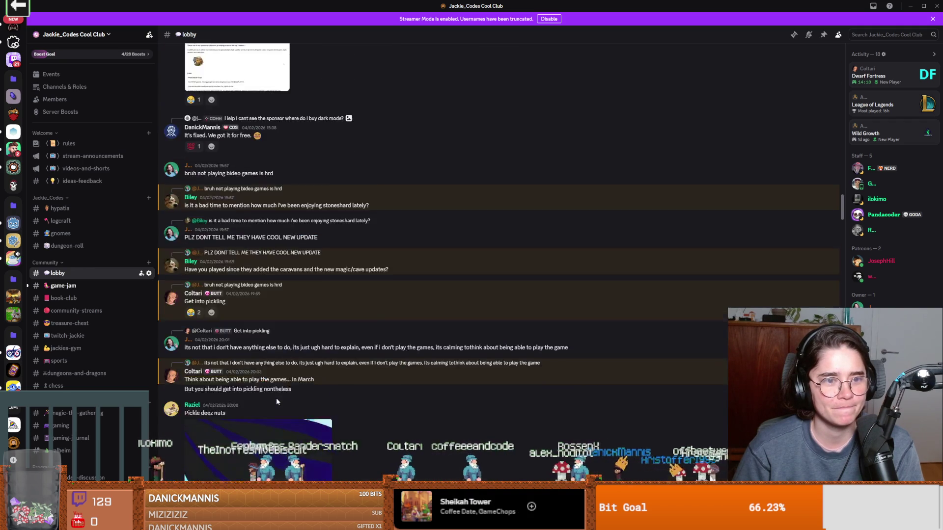
pyautogui.scroll(20, 277, 402)
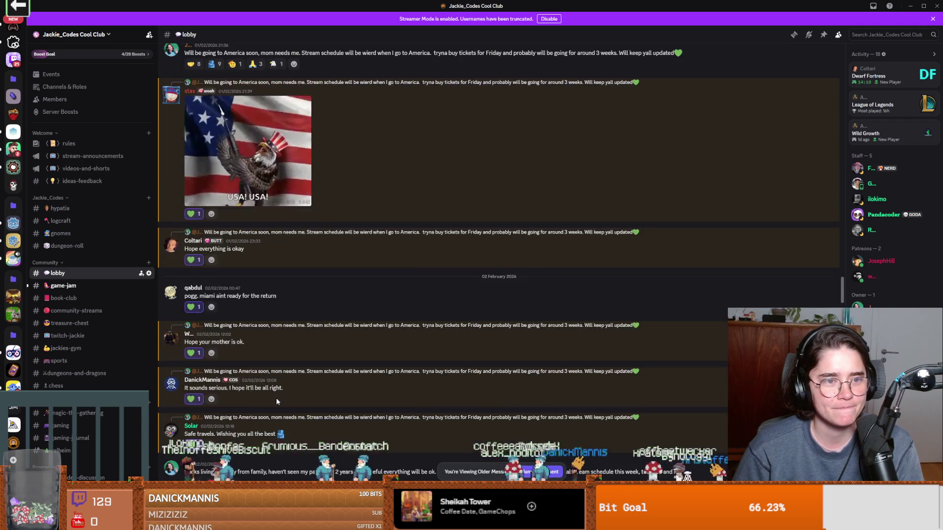
pyautogui.scroll(20, 283, 398)
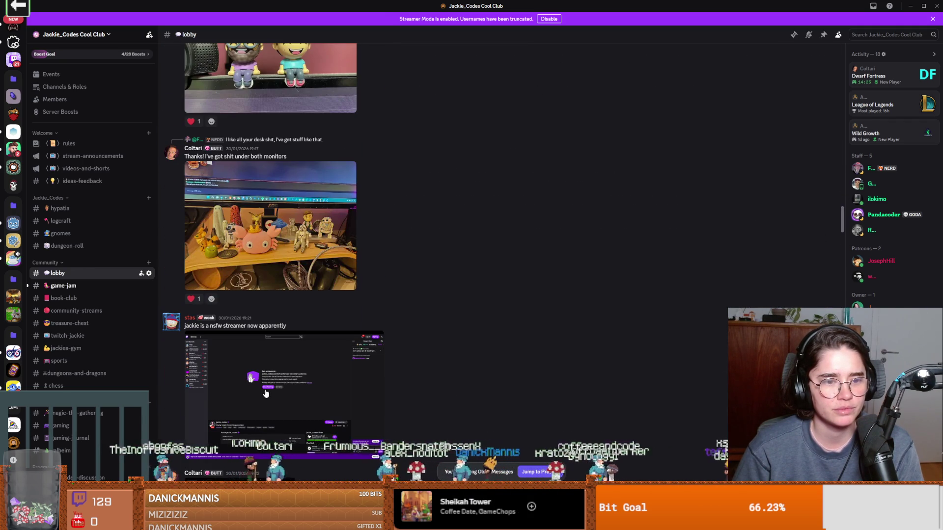
pyautogui.scroll(5, 270, 391)
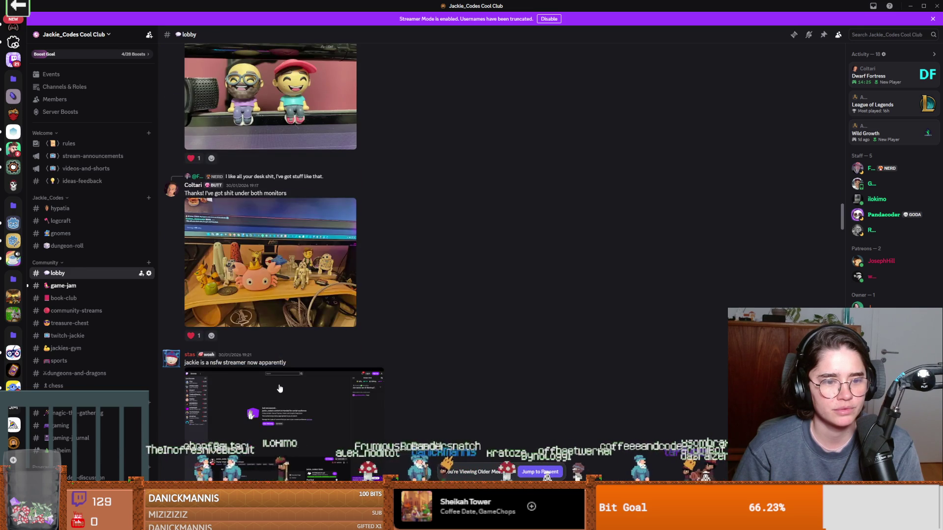
pyautogui.scroll(5, 281, 388)
# Scroll down to the member's flow-editor video and play it fullscreen
pyautogui.scroll(-20, 282, 390)
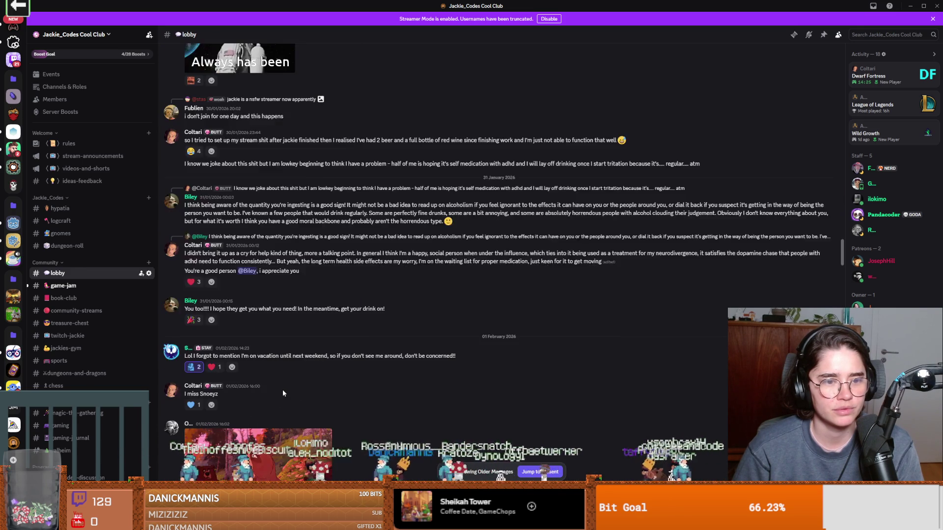
pyautogui.scroll(-20, 282, 390)
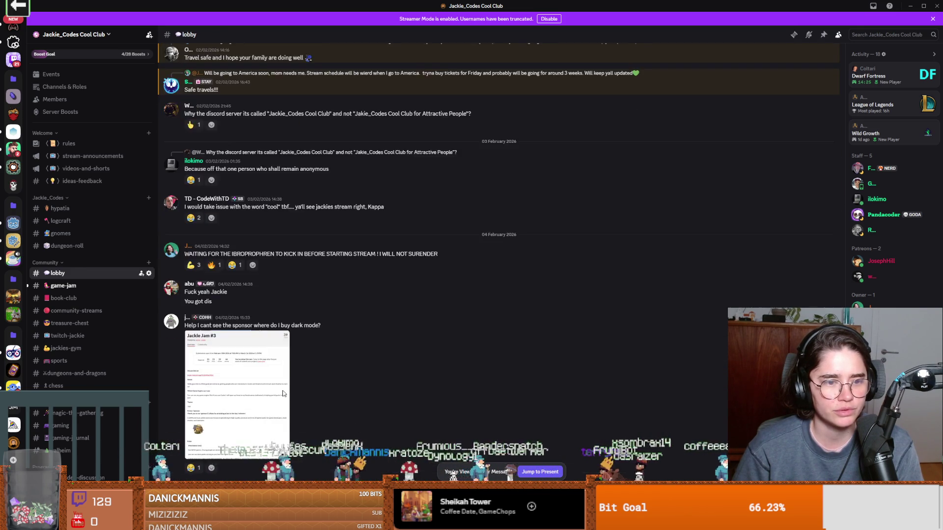
pyautogui.scroll(-15, 283, 394)
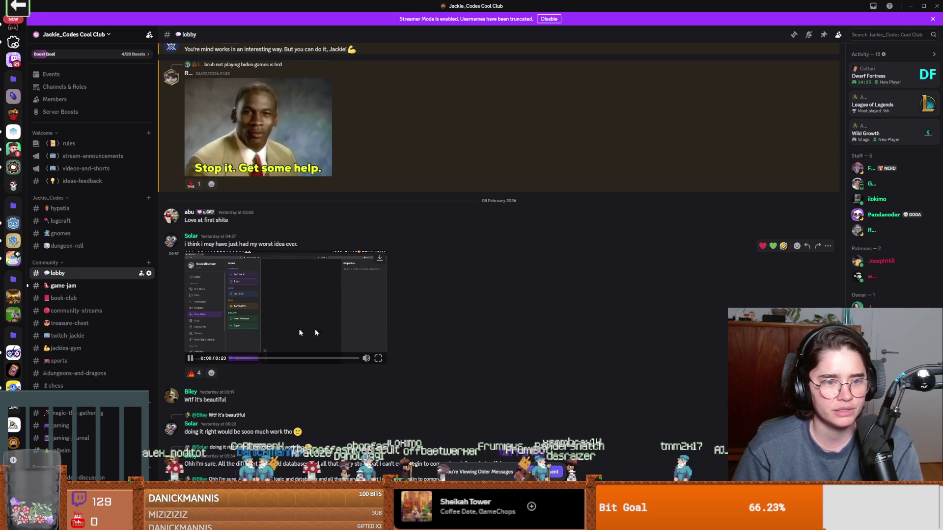
pyautogui.click(379, 359)
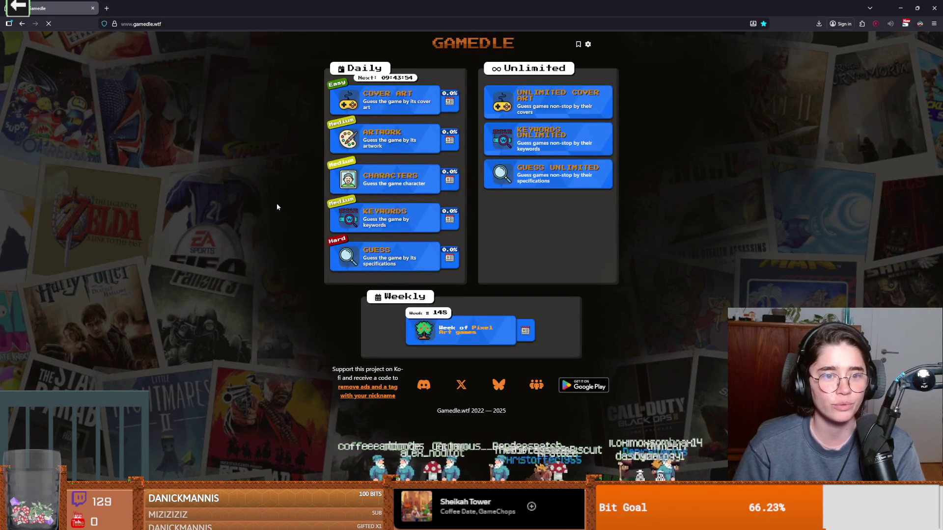
# Zoom the Gamedle page to 120% and open Keywords Unlimited, dismissing How to play
pyautogui.hotkey('ctrl', '+')
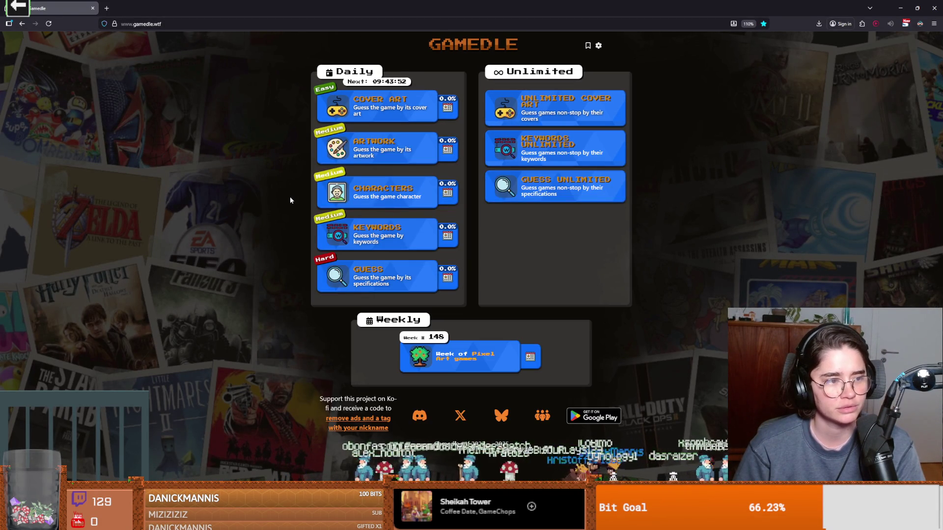
pyautogui.hotkey('ctrl', '+')
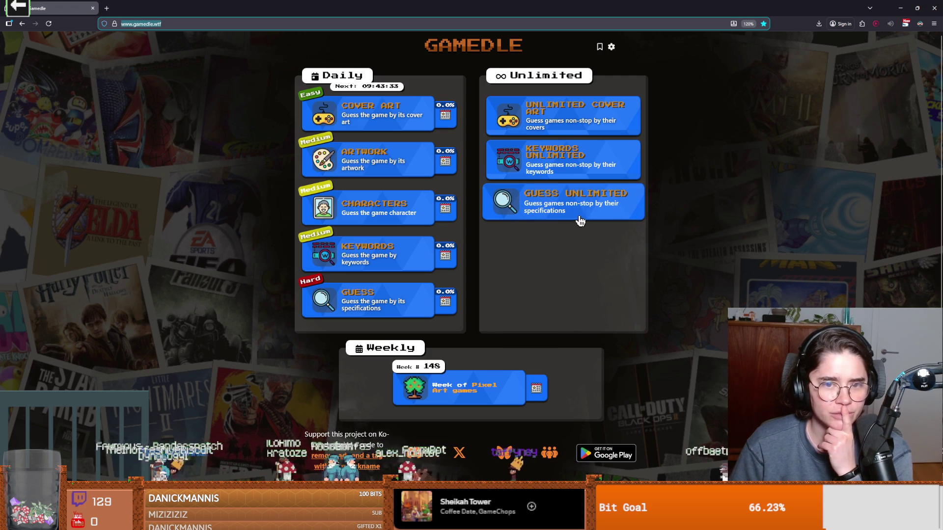
pyautogui.click(567, 173)
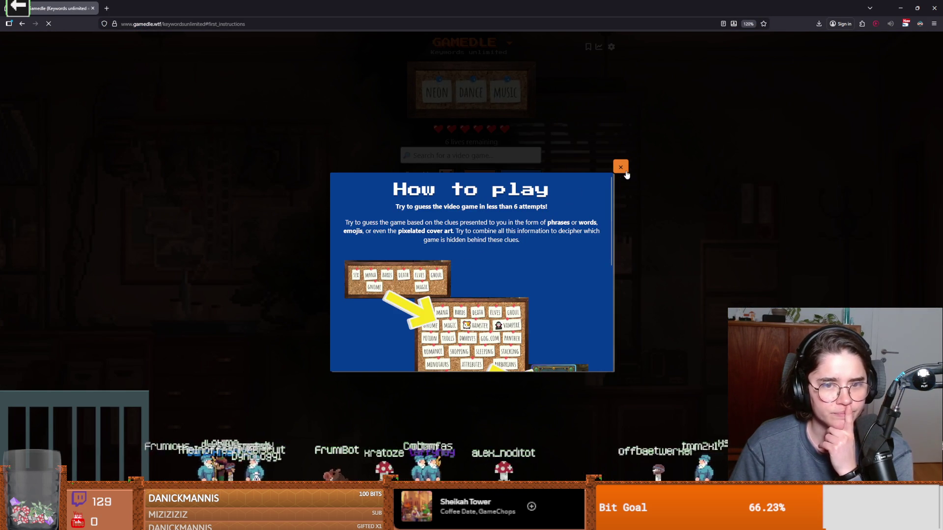
pyautogui.click(620, 168)
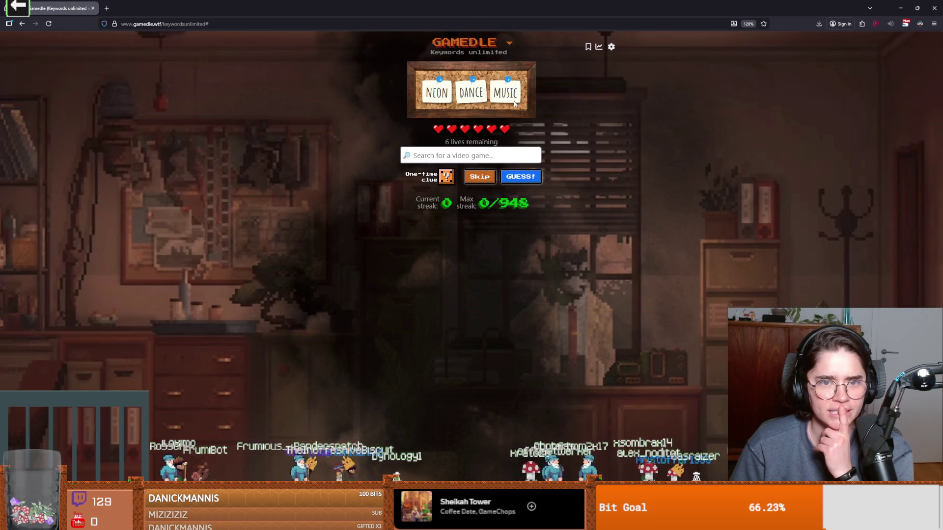
# Return home, preview daily Keywords puzzle #944, then go back to the home page
pyautogui.click(23, 23)
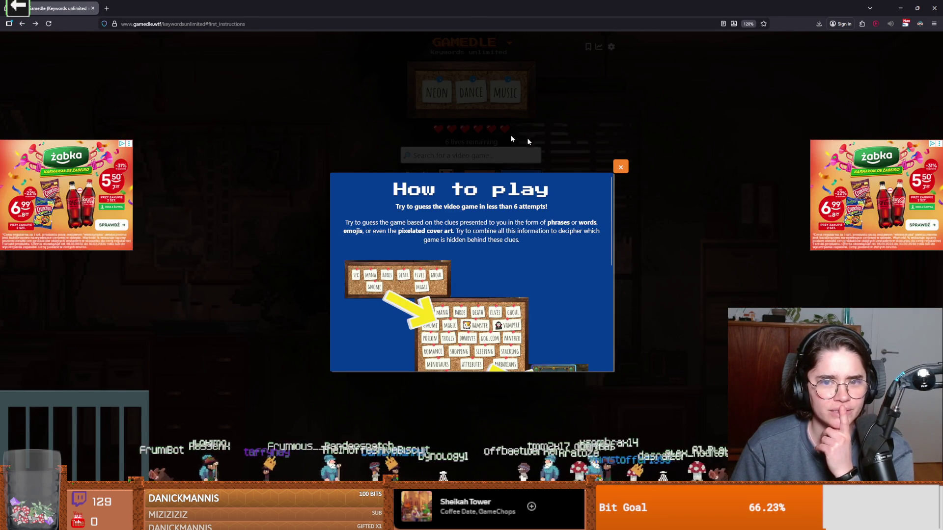
pyautogui.click(615, 166)
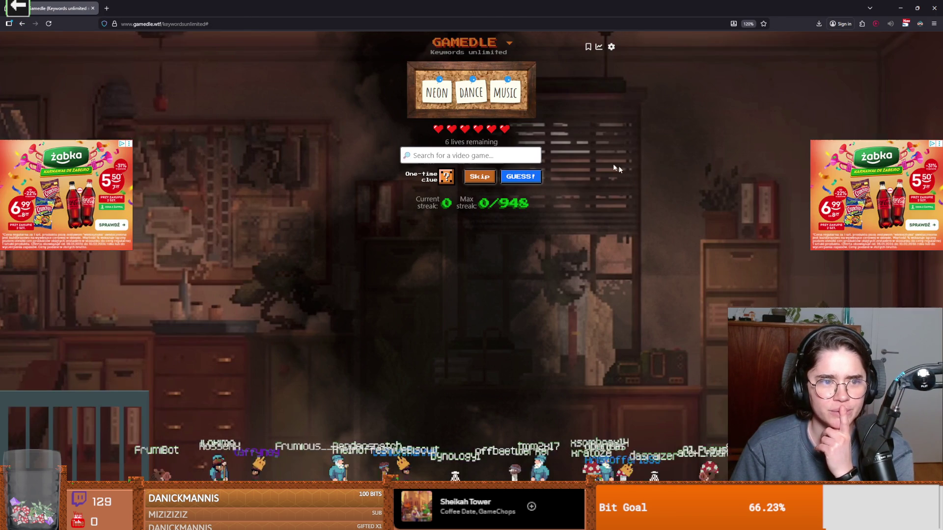
pyautogui.click(23, 24)
pyautogui.click(24, 25)
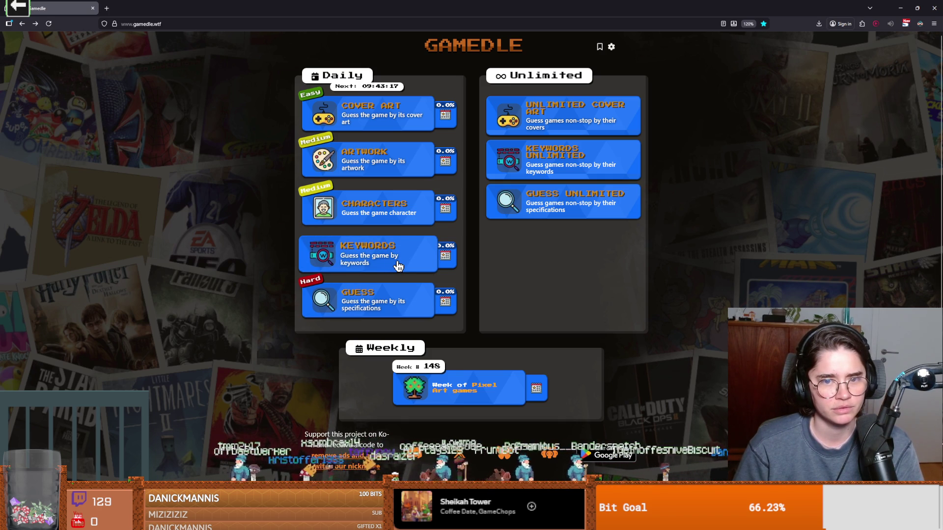
pyautogui.click(397, 263)
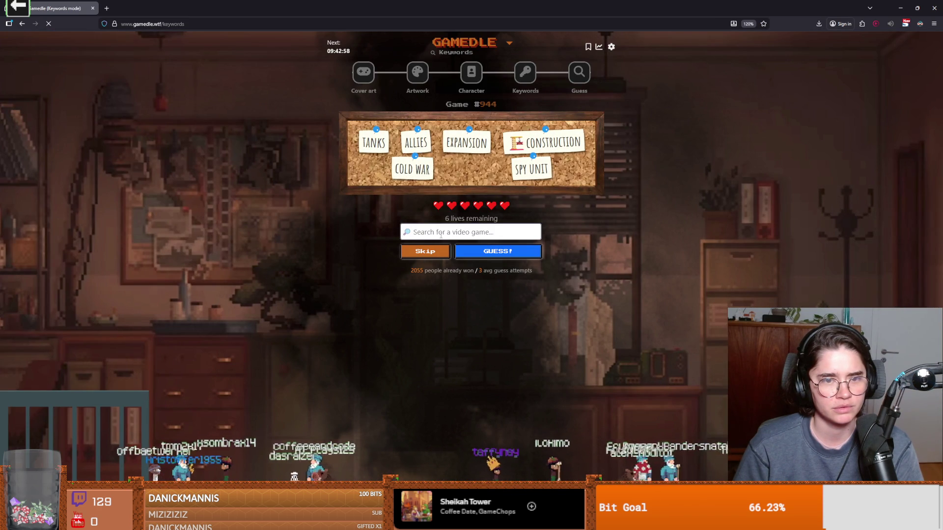
pyautogui.click(22, 24)
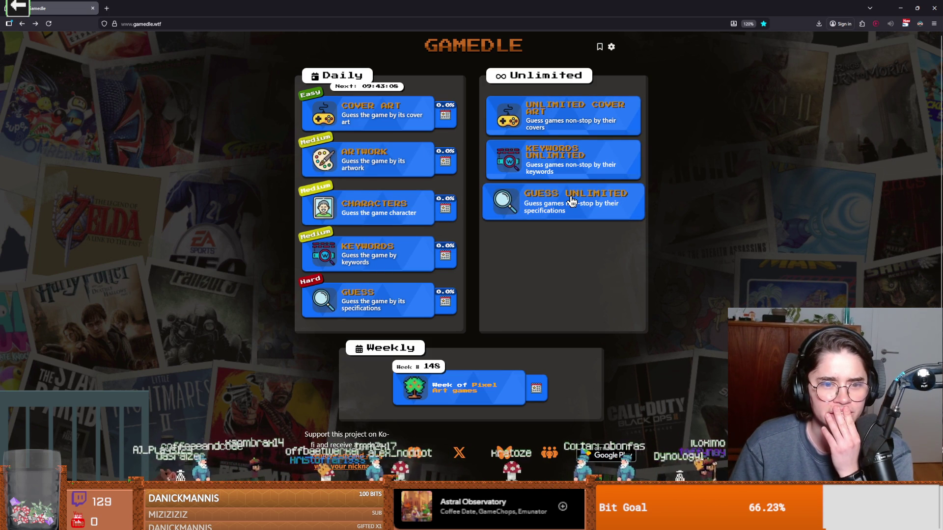
# Open the daily Guess mode and submit Celeste as the first guess
pyautogui.click(411, 305)
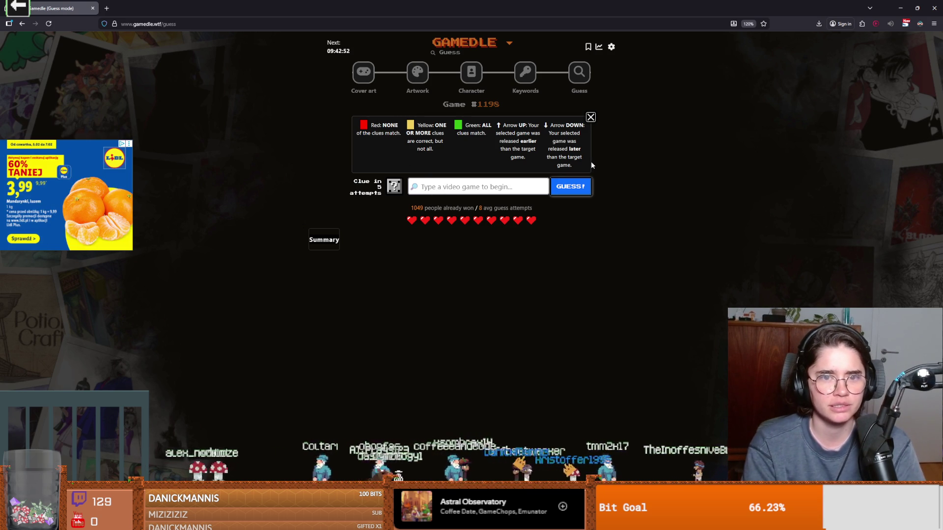
pyautogui.write('celeste')
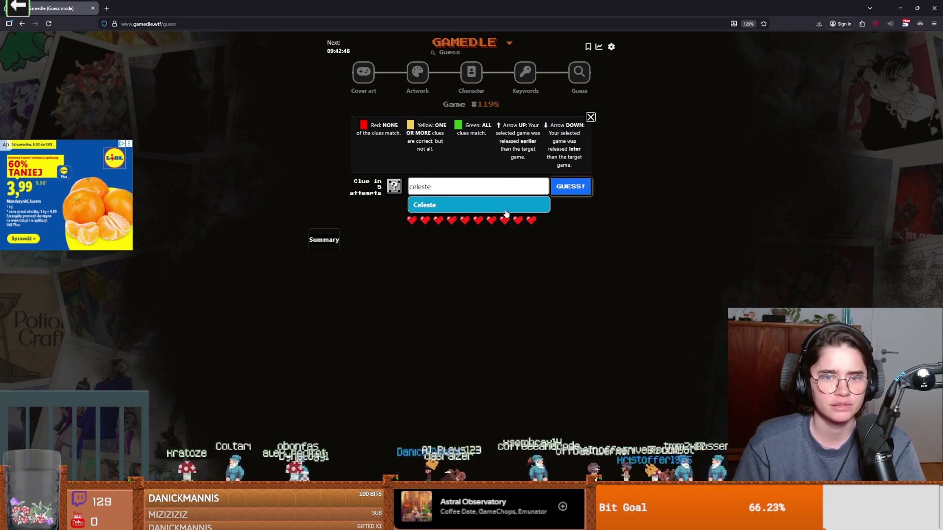
pyautogui.press('Return')
pyautogui.click(571, 194)
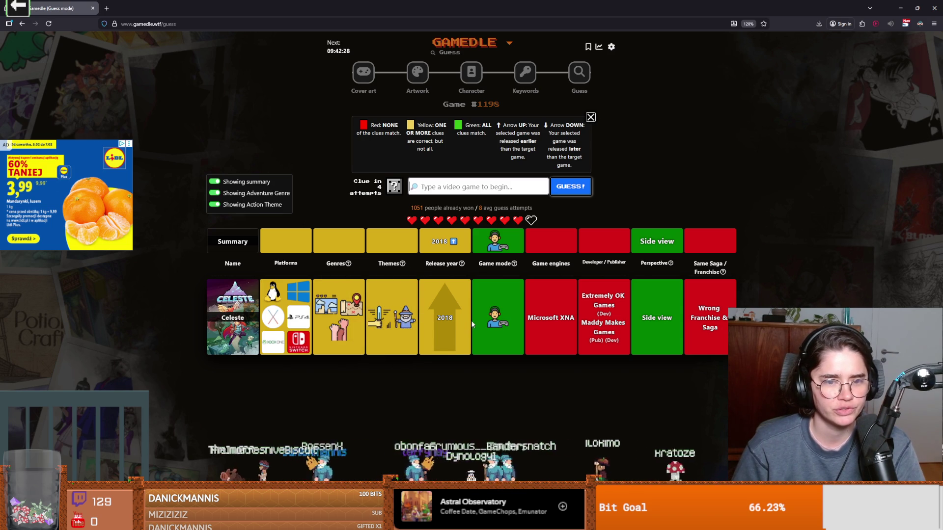
# Guess Hollow Knight, then enter 'cup head' and accept the Cuphead suggestion
pyautogui.click(450, 186)
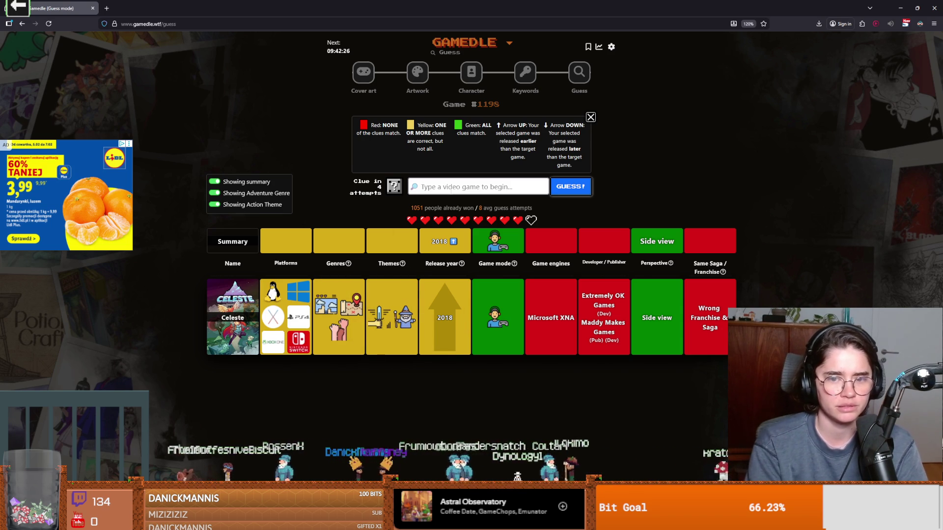
pyautogui.write('ho')
pyautogui.press('BackSpace')
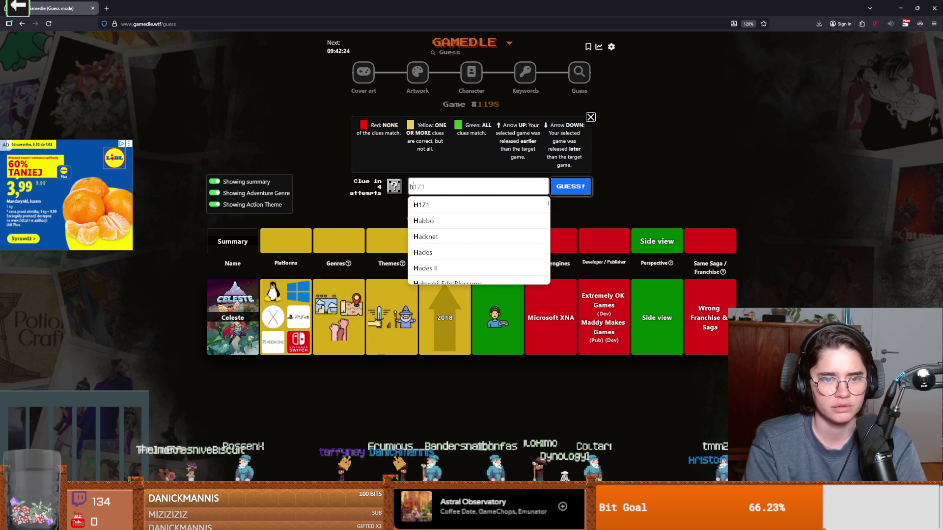
pyautogui.write('allow')
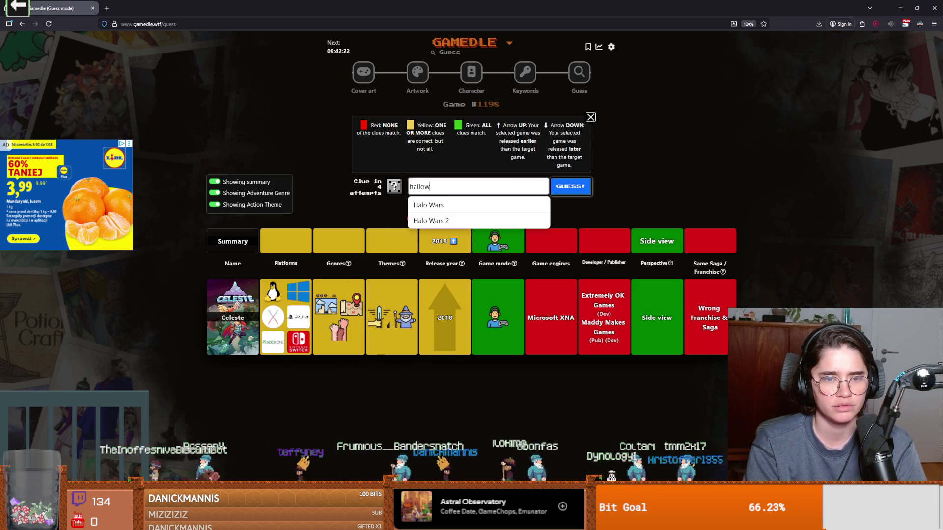
pyautogui.press('BackSpace')
pyautogui.press('BackSpace')
pyautogui.press('BackSpace')
pyautogui.write('oll')
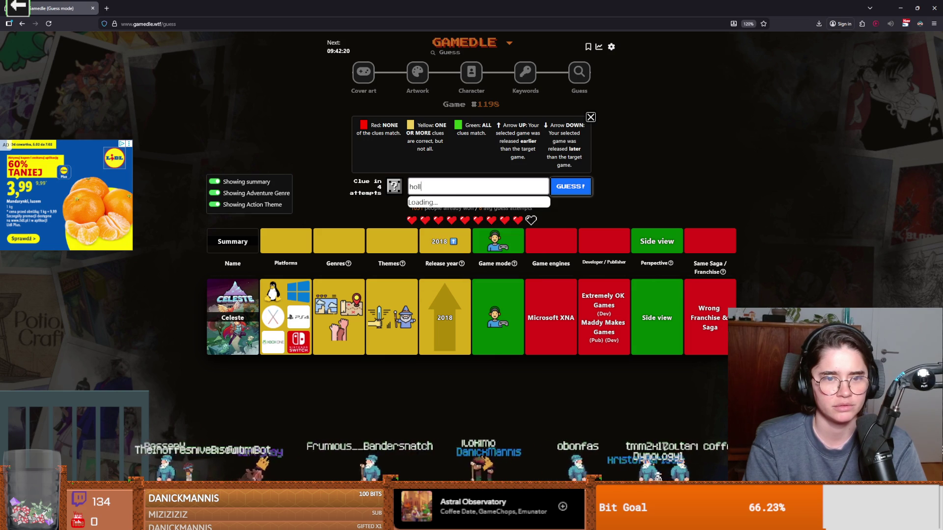
pyautogui.press('Down')
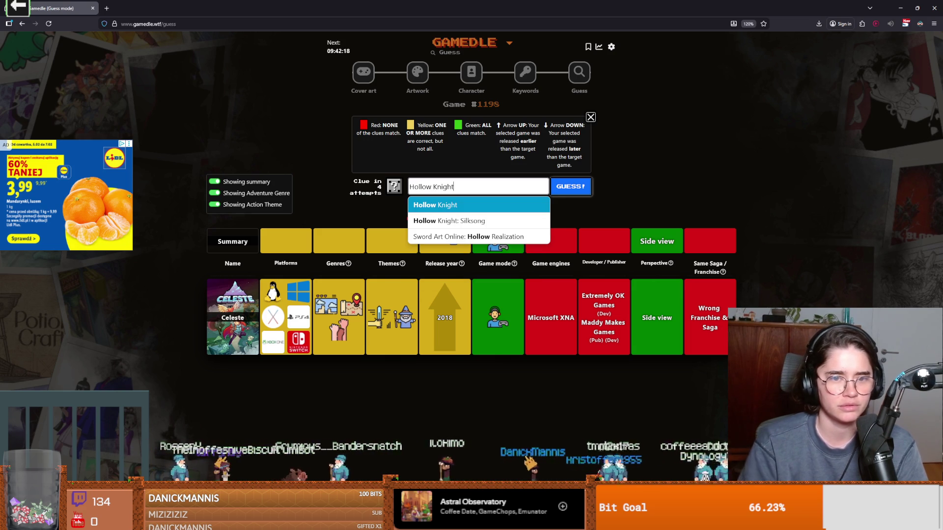
pyautogui.press('Return')
pyautogui.click(563, 193)
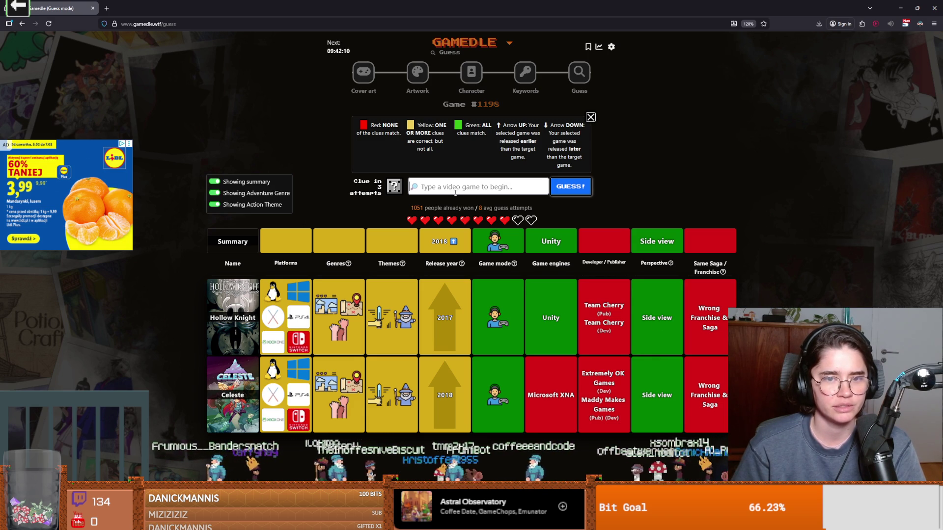
pyautogui.write('cup ')
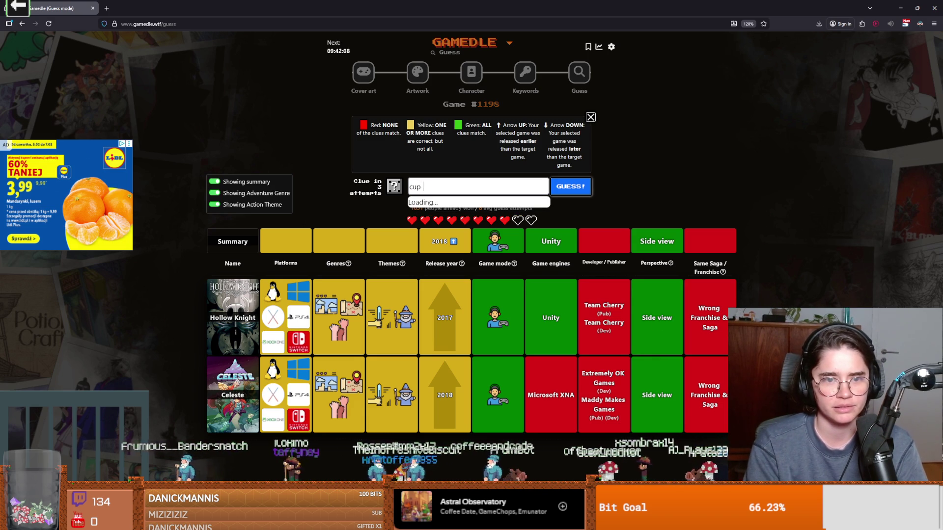
pyautogui.write('head')
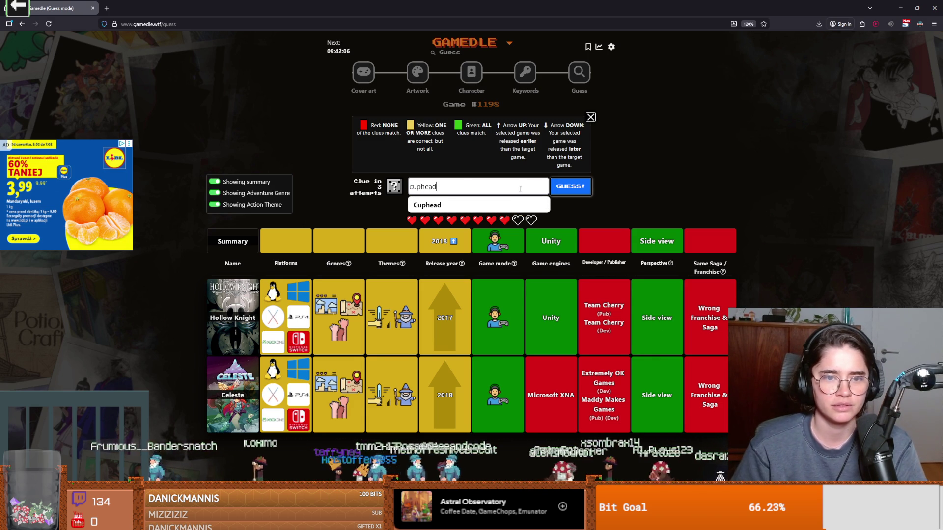
pyautogui.press('Return')
# Submit Cuphead and review its clue row above Hollow Knight and Celeste
pyautogui.click(570, 187)
pyautogui.scroll(-1, 589, 291)
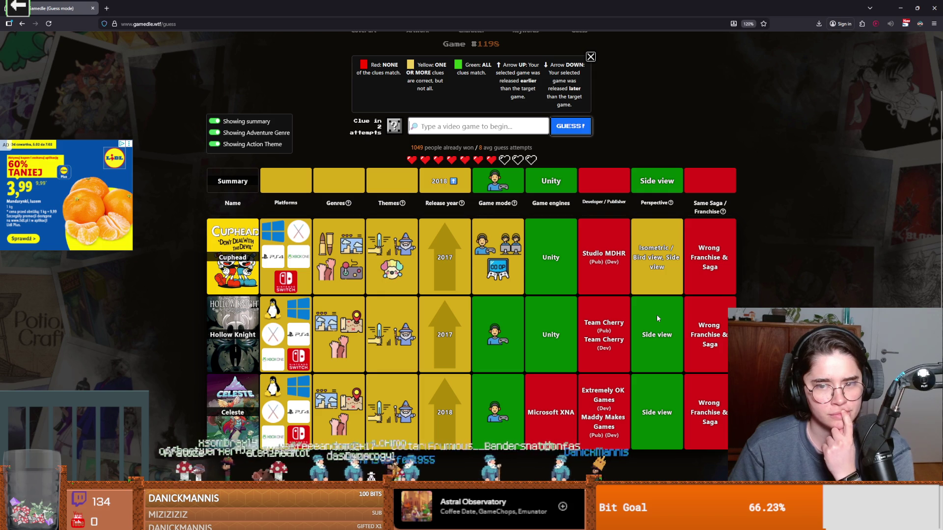
pyautogui.moveTo(717, 212)
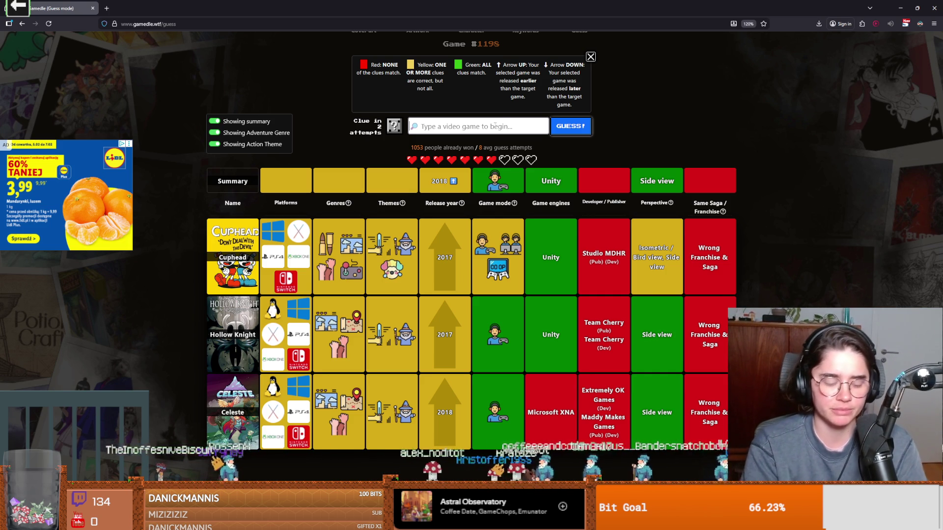
# Guess Risk of Rain and review its clue row
pyautogui.write('risk')
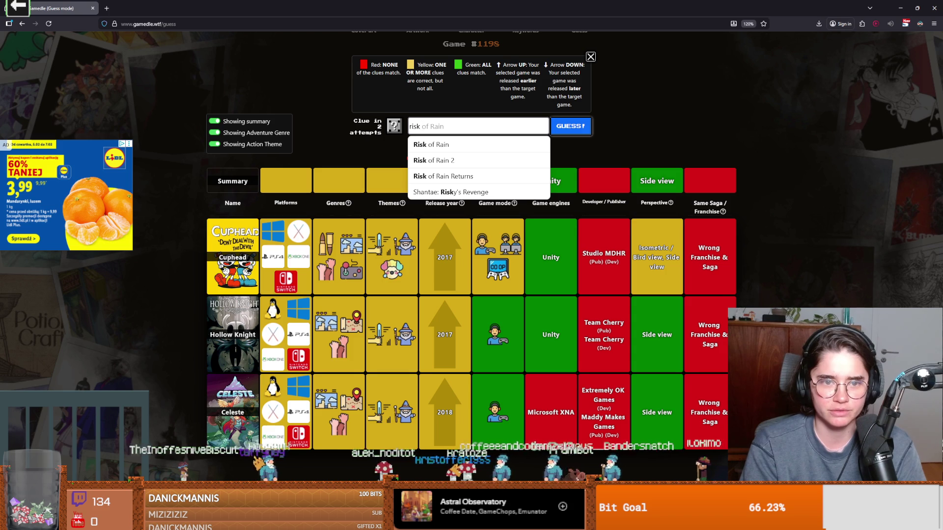
pyautogui.press('Down')
pyautogui.press('Return')
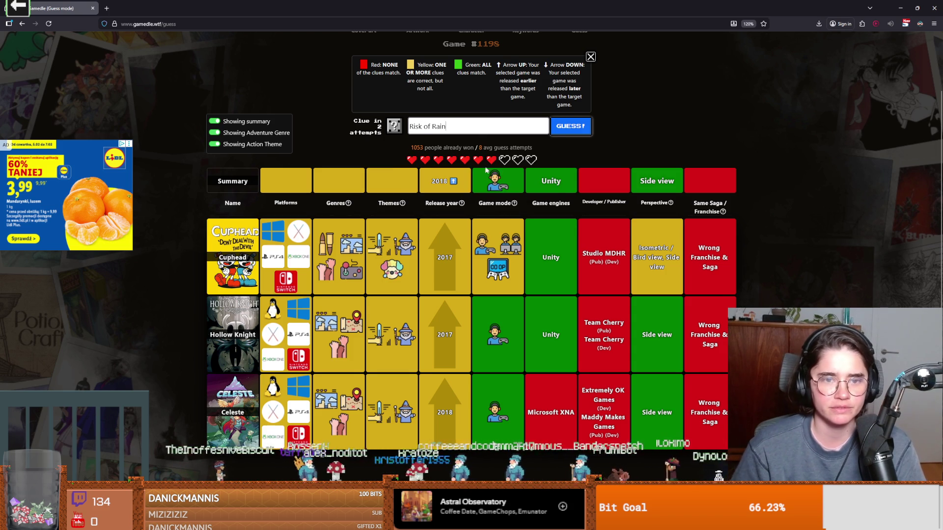
pyautogui.click(568, 127)
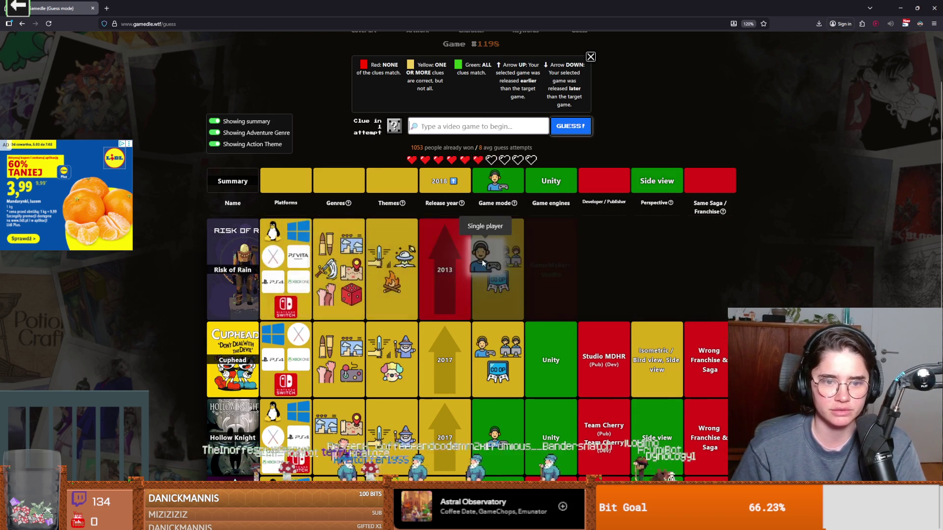
pyautogui.scroll(-2, 444, 206)
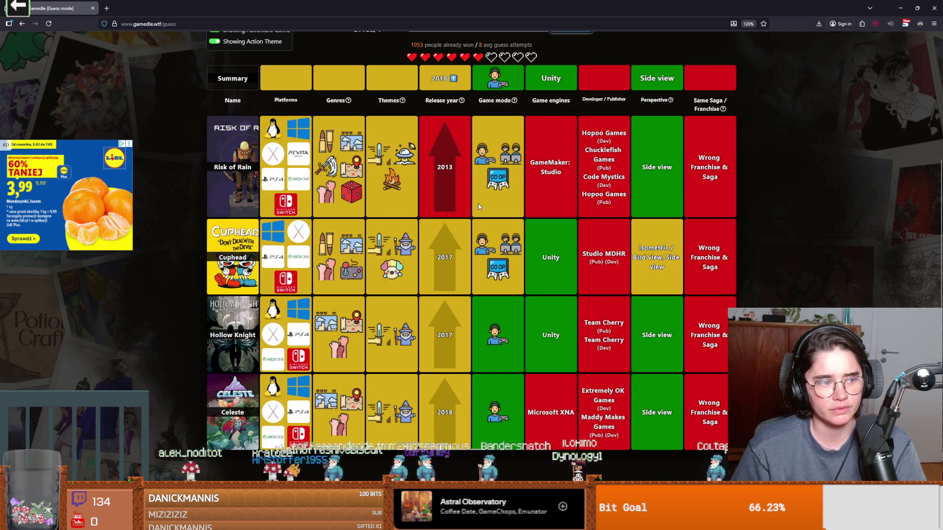
pyautogui.scroll(3, 478, 206)
pyautogui.scroll(-2, 516, 228)
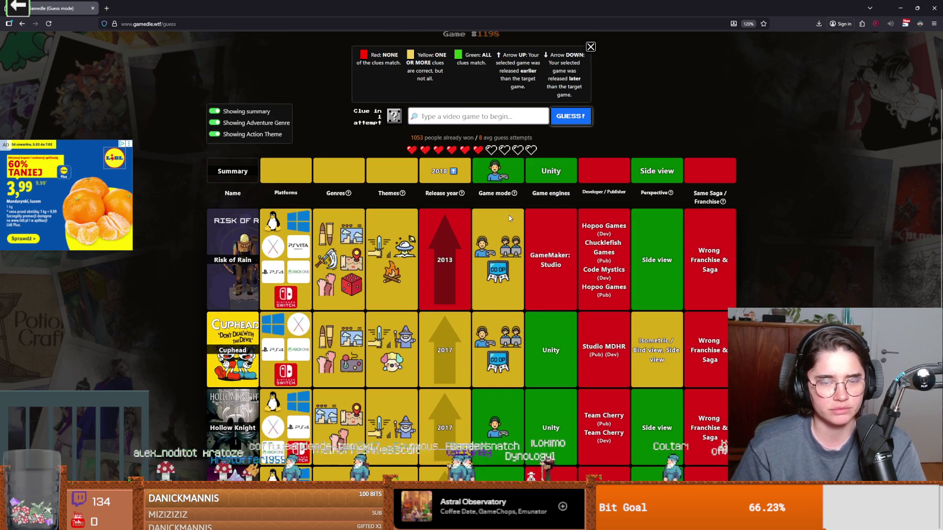
# After abandoning a Dark Souls/Dark Cells entry, guess Noita
pyautogui.click(461, 115)
pyautogui.write('dark')
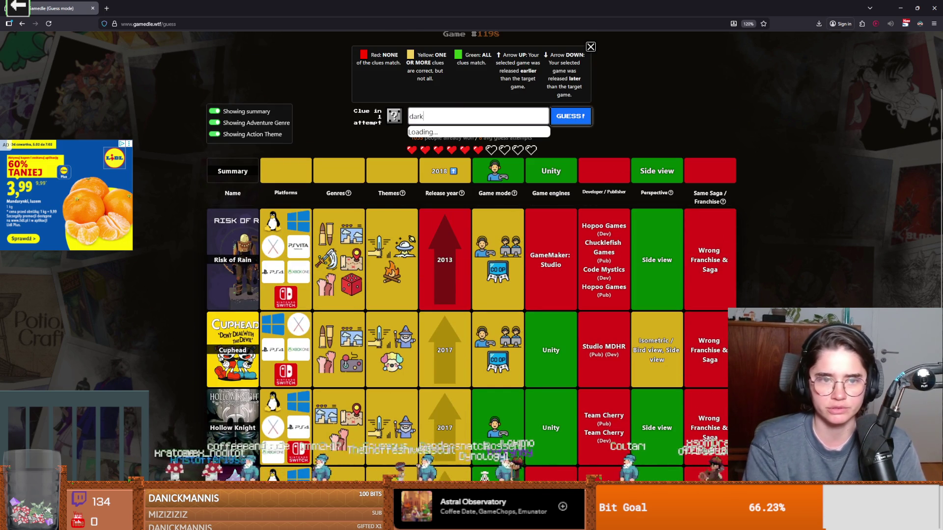
pyautogui.write('ls')
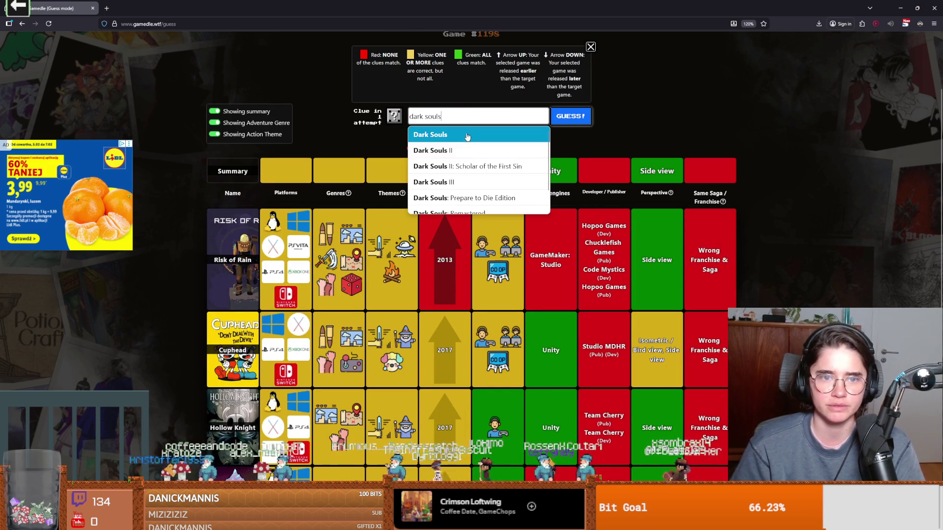
pyautogui.click(432, 132)
pyautogui.hotkey('ctrl', 'shift', 'Left')
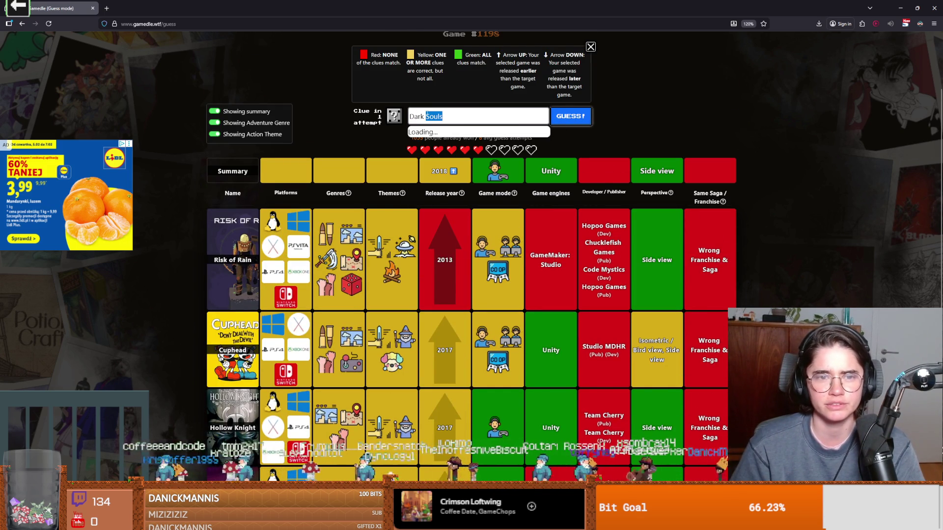
pyautogui.press('BackSpace')
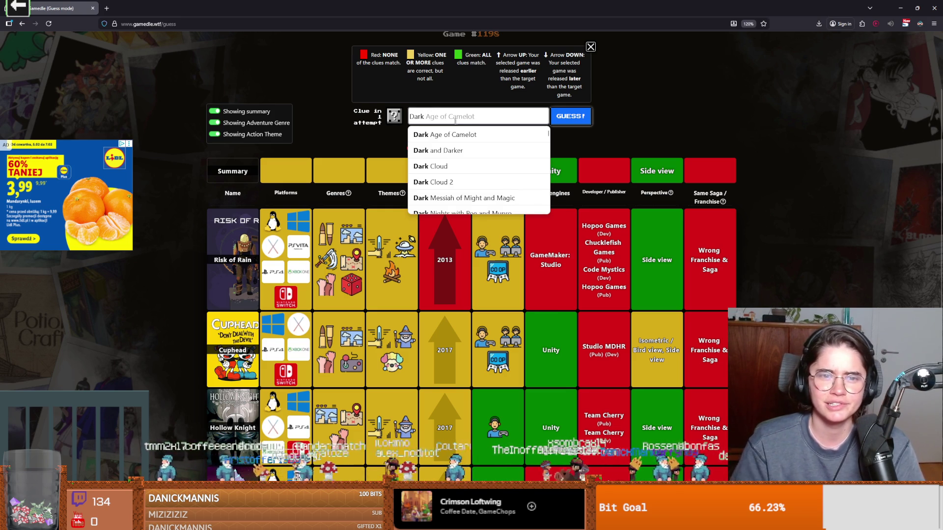
pyautogui.scroll(-5, 468, 153)
pyautogui.scroll(-2, 468, 153)
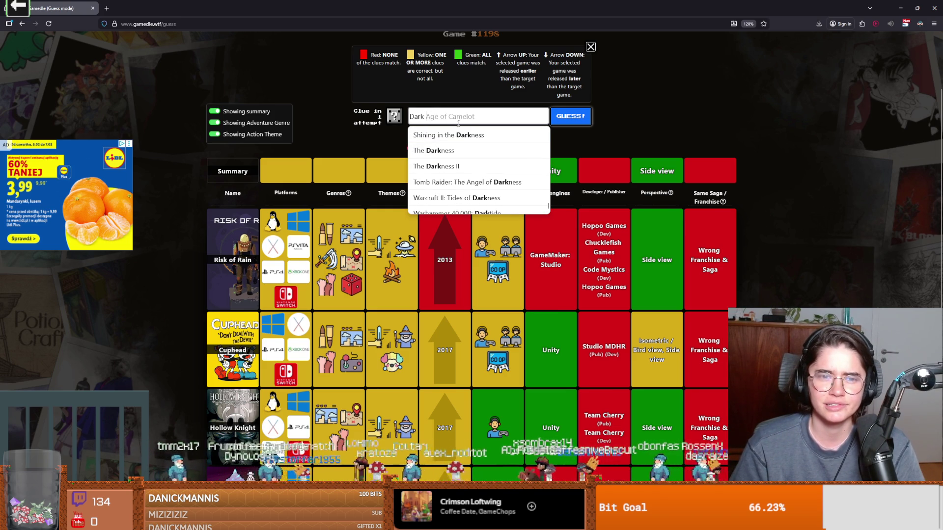
pyautogui.write('cells')
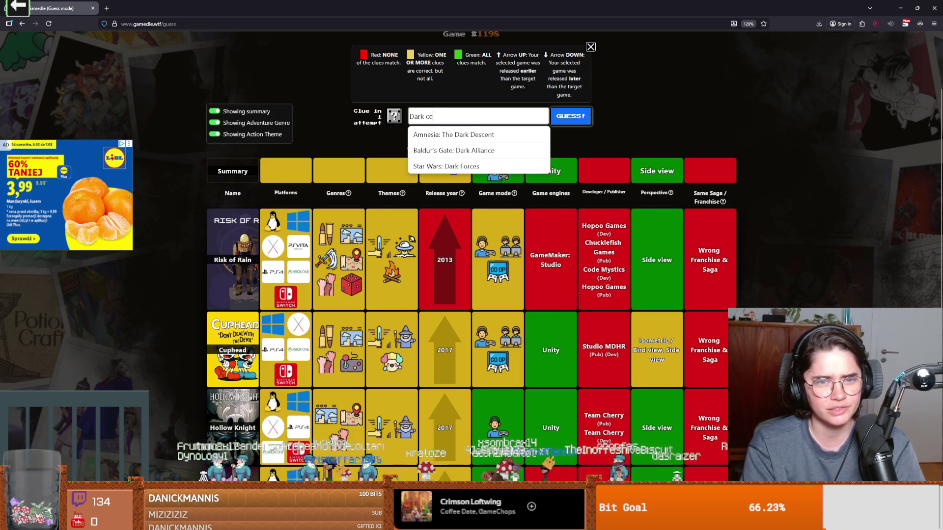
pyautogui.press('BackSpace')
pyautogui.press('BackSpace')
pyautogui.press('BackSpace')
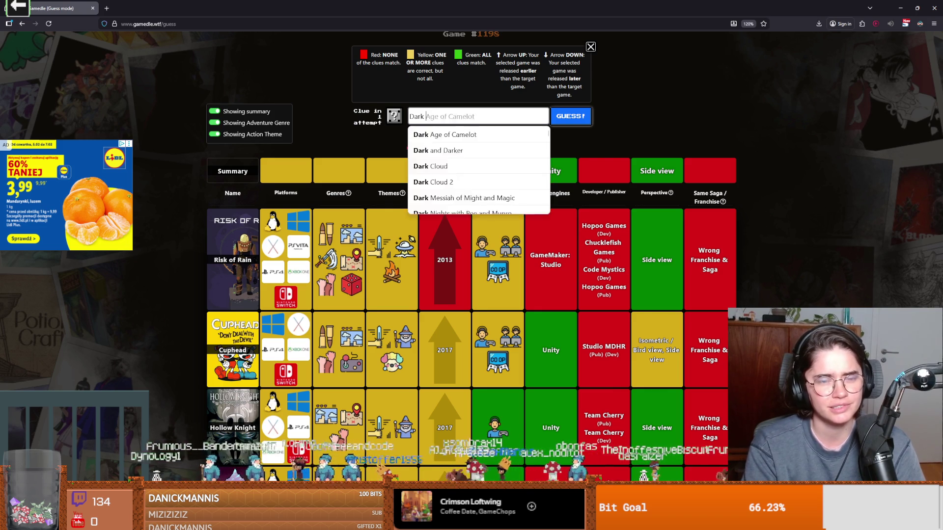
pyautogui.press('BackSpace')
pyautogui.press('BackSpace')
pyautogui.write('n')
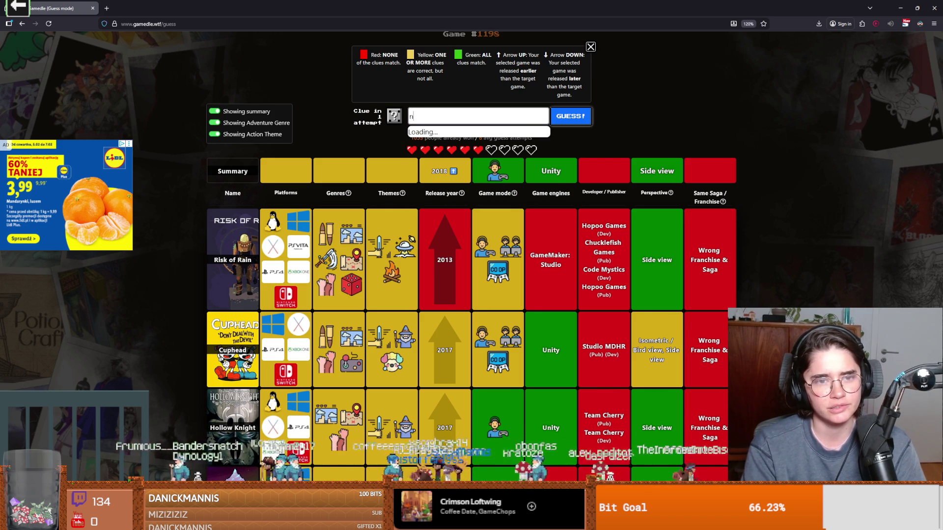
pyautogui.write('a')
pyautogui.press('Return')
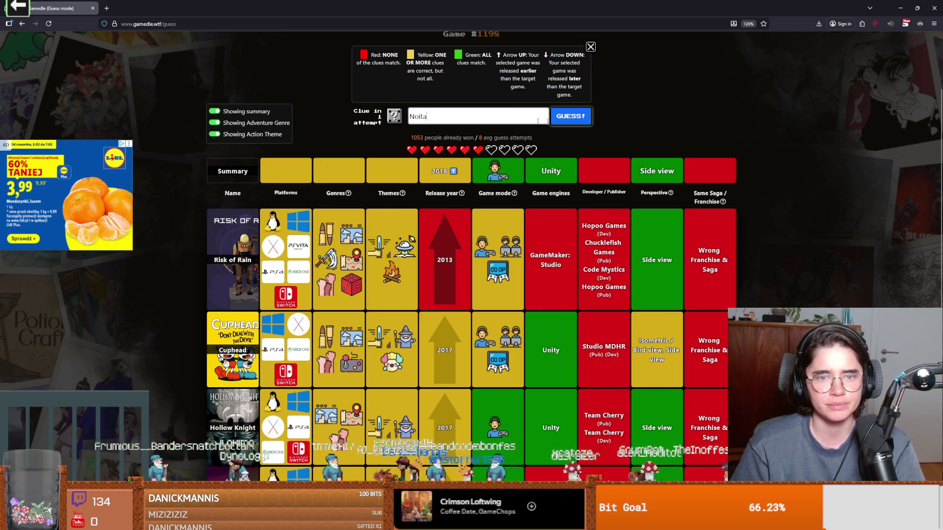
pyautogui.click(570, 118)
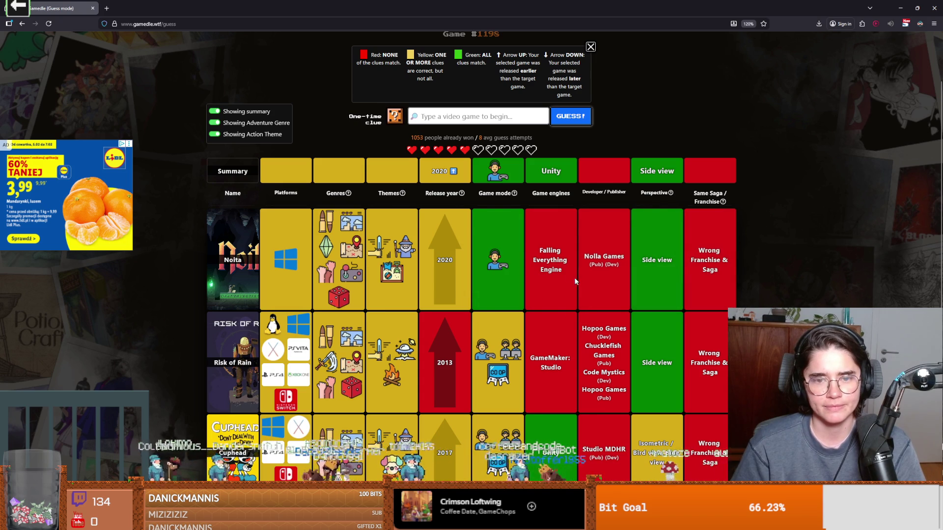
# Spend the one-time clue to reveal Action as a Themes hint
pyautogui.click(393, 121)
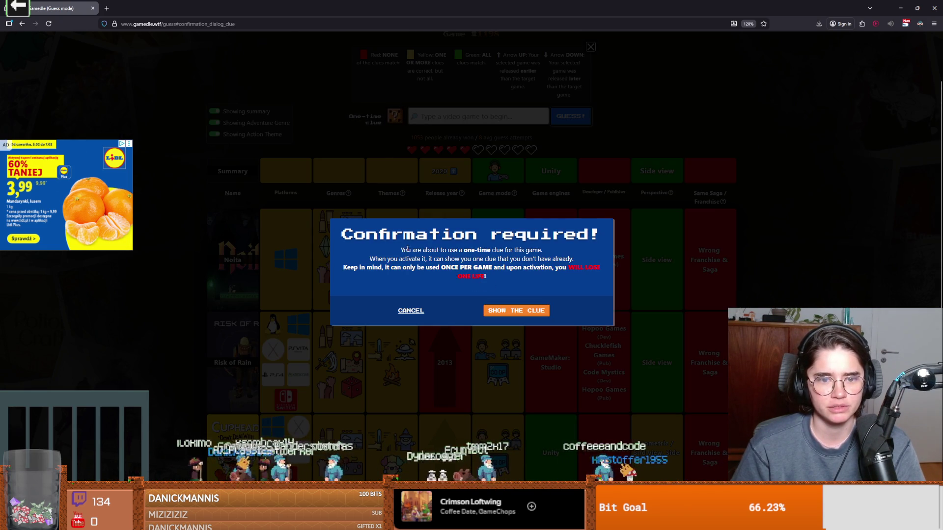
pyautogui.moveTo(407, 249); pyautogui.dragTo(538, 250)
pyautogui.moveTo(392, 259)
pyautogui.mouseDown()
pyautogui.moveTo(599, 267)
pyautogui.moveTo(401, 268)
pyautogui.moveTo(486, 265)
pyautogui.mouseUp()
pyautogui.click(516, 310)
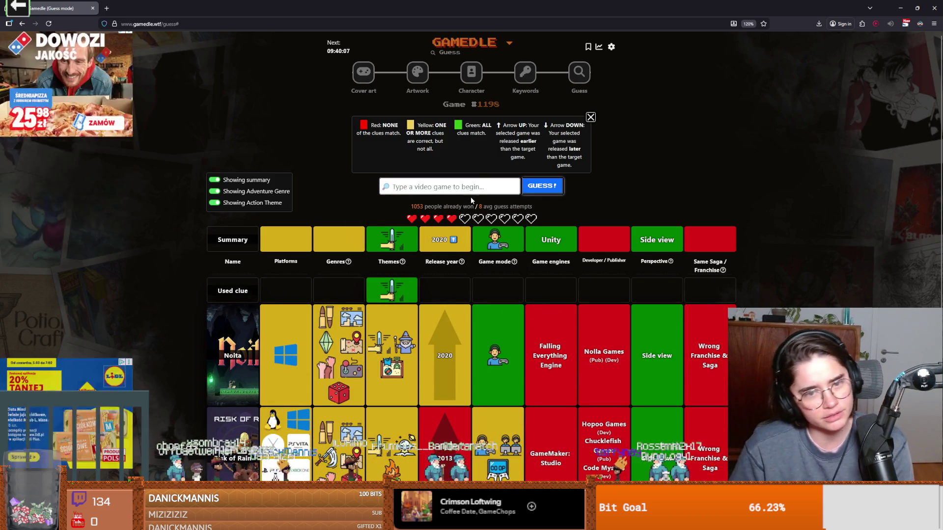
# Guess Dead Cells from the autocomplete suggestions
pyautogui.click(512, 181)
pyautogui.write('call')
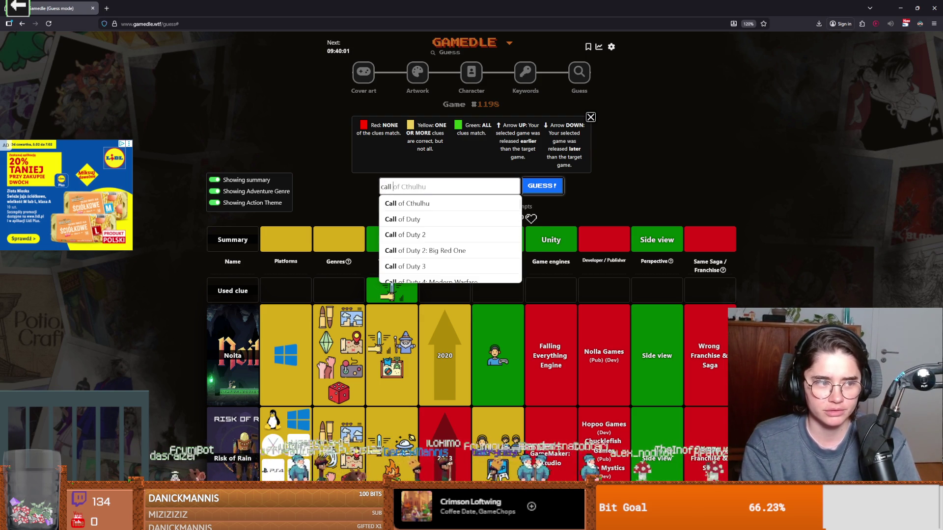
pyautogui.hotkey('ctrl', 'a')
pyautogui.write('de')
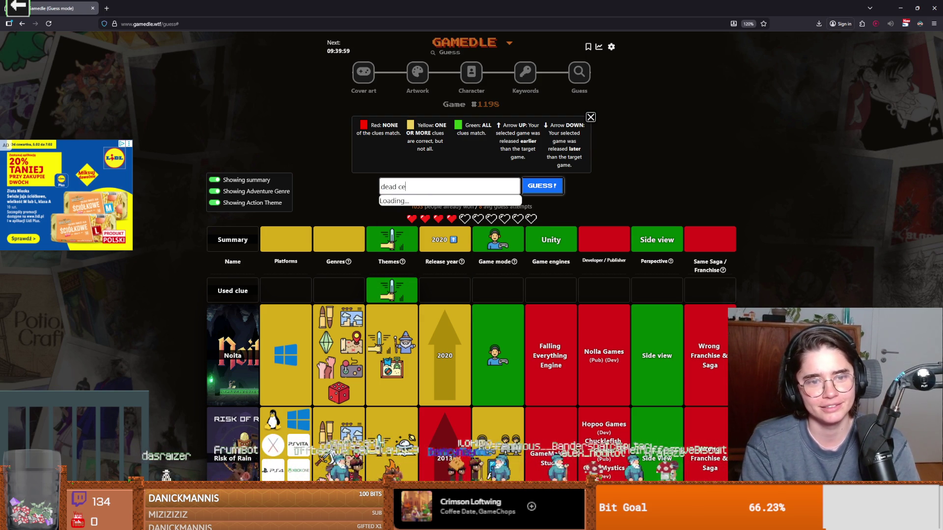
pyautogui.press('Down')
pyautogui.press('Return')
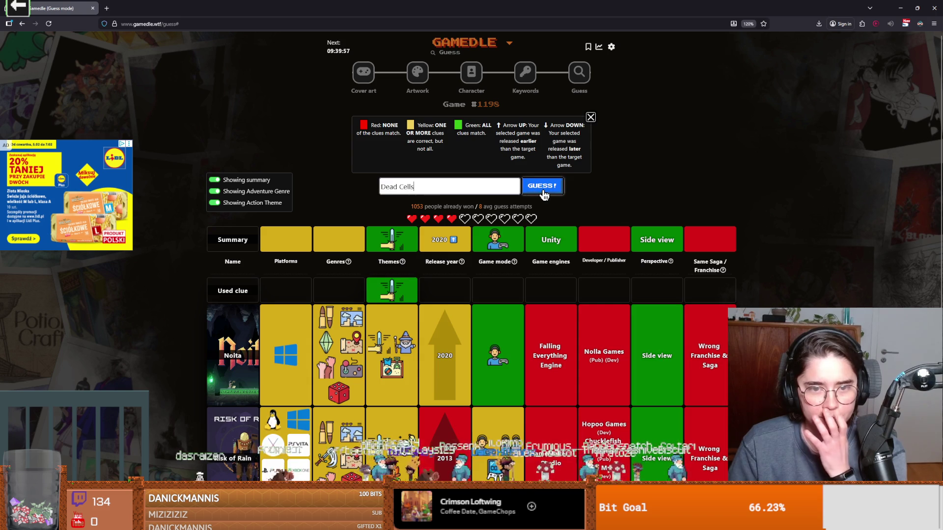
pyautogui.click(542, 187)
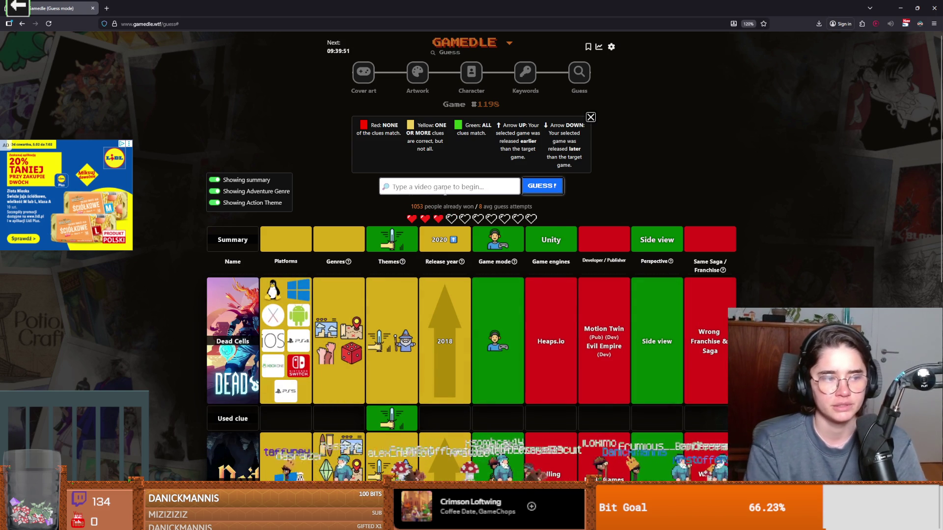
# Guess Halo 2, Halo 3 and Halo 5: Guardians, ending the game on OlliOlli World
pyautogui.write('halo')
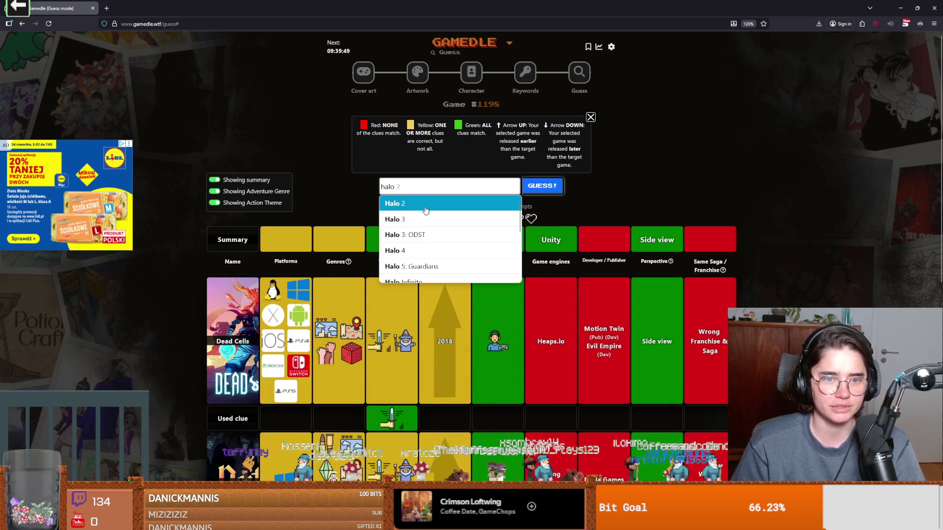
pyautogui.click(427, 203)
pyautogui.click(546, 187)
pyautogui.write('halo')
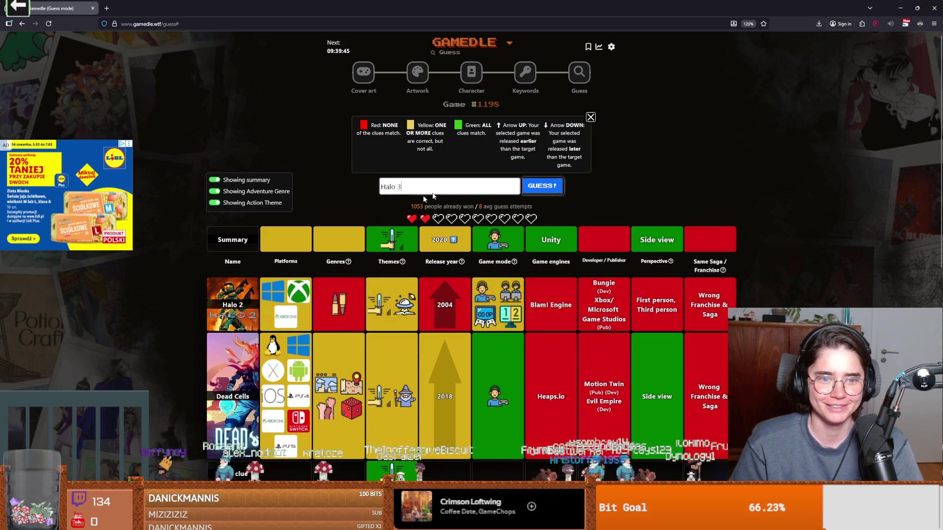
pyautogui.press('Return')
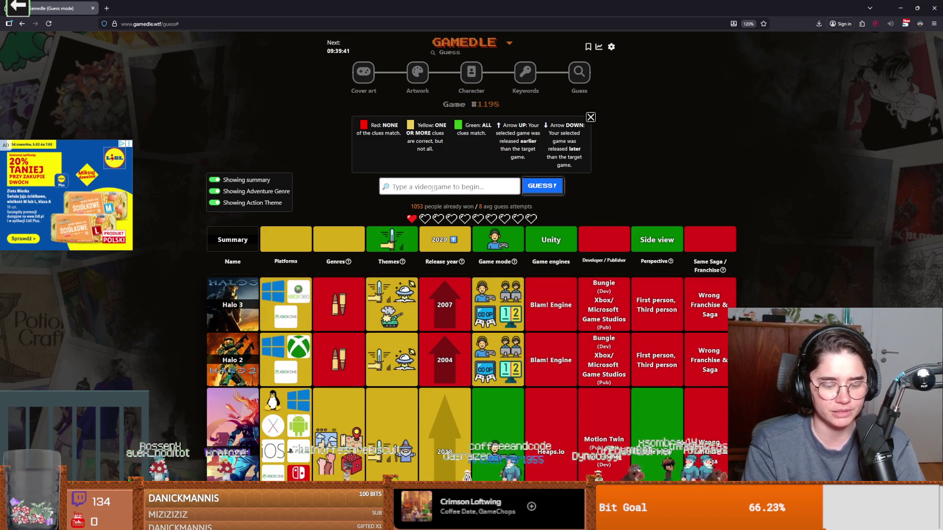
pyautogui.write('halo')
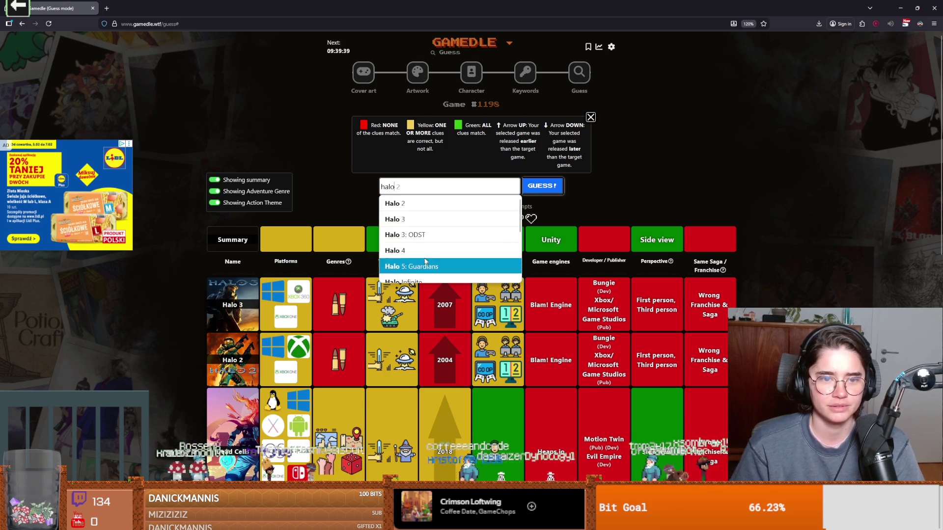
pyautogui.click(427, 266)
pyautogui.click(535, 188)
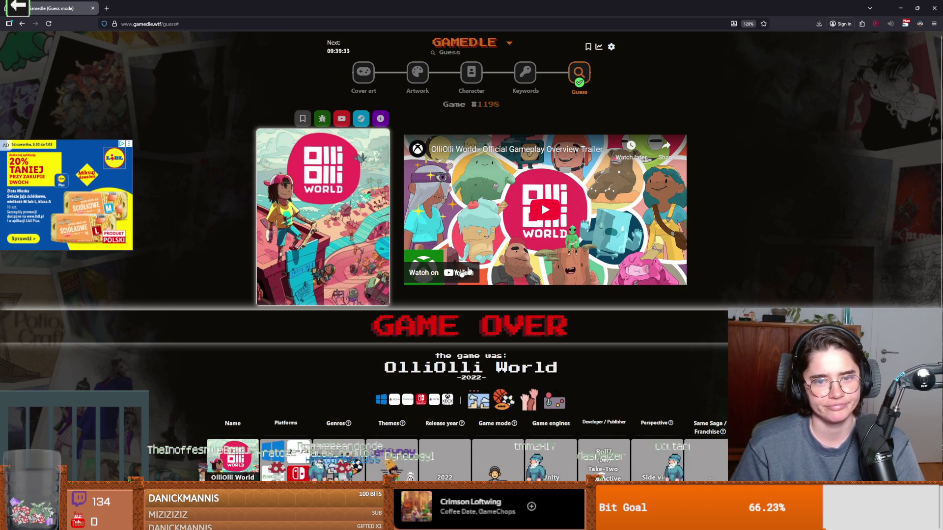
# Play the OlliOlli World trailer and open it on its YouTube watch page in a new tab
pyautogui.click(532, 226)
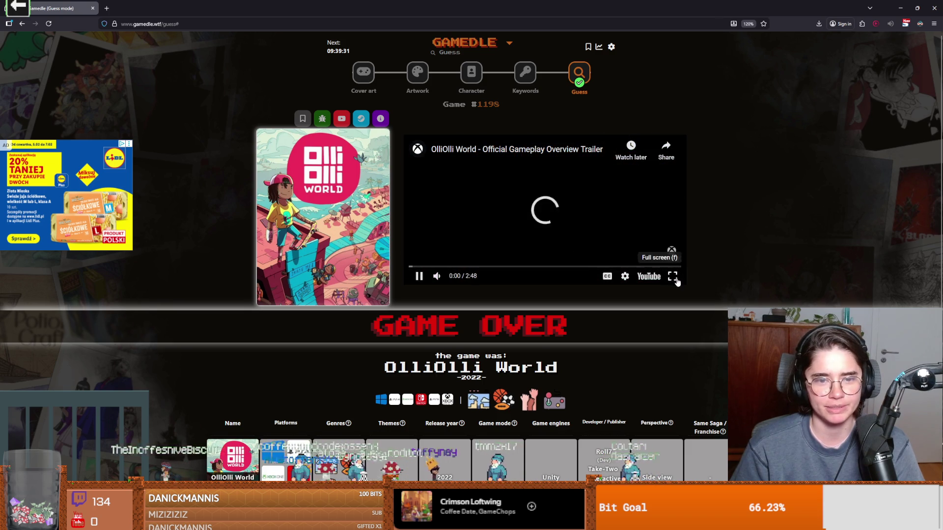
pyautogui.click(675, 276)
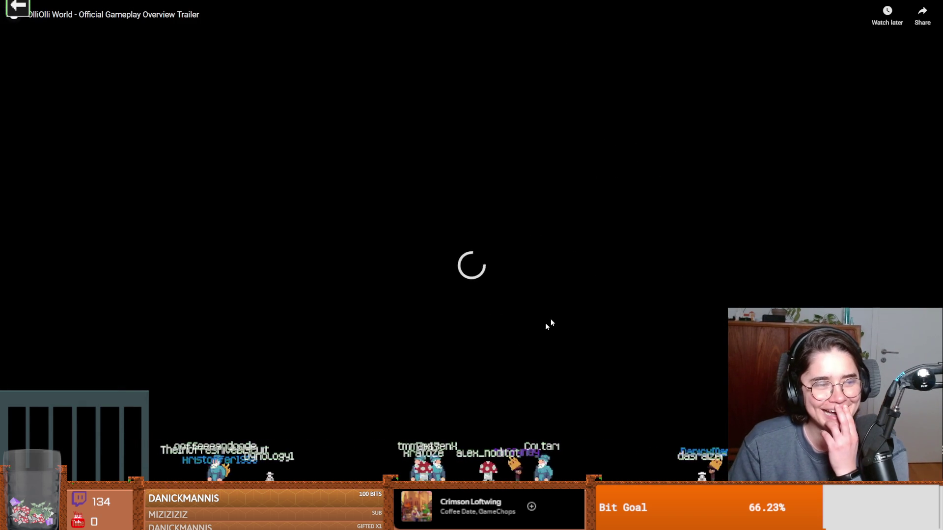
pyautogui.click(153, 17)
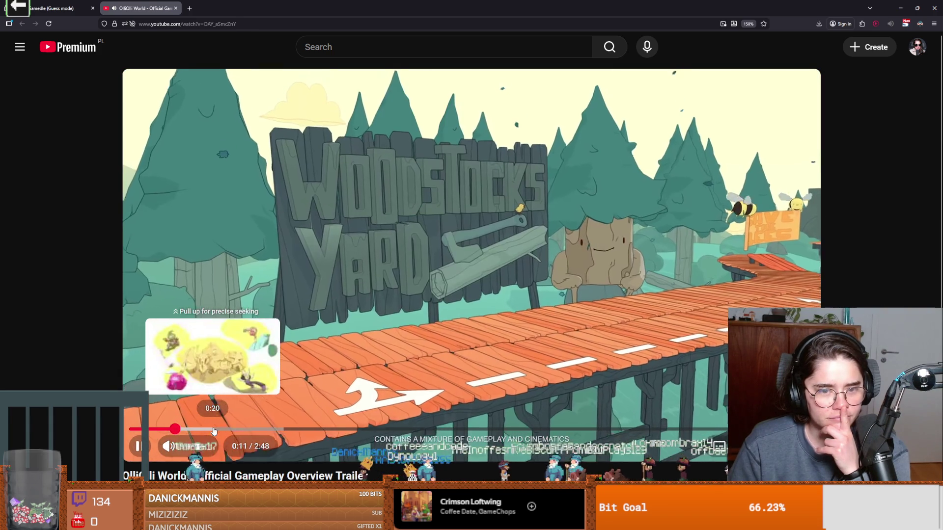
# Seek the trailer through 0:20, 0:32, 0:46 and 1:19, pause at 1:29, and show comments
pyautogui.click(213, 431)
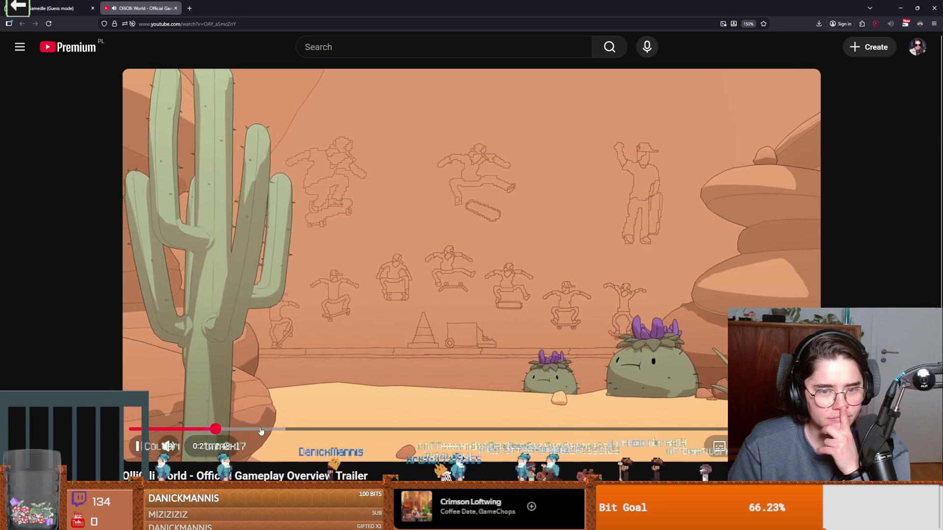
pyautogui.click(260, 431)
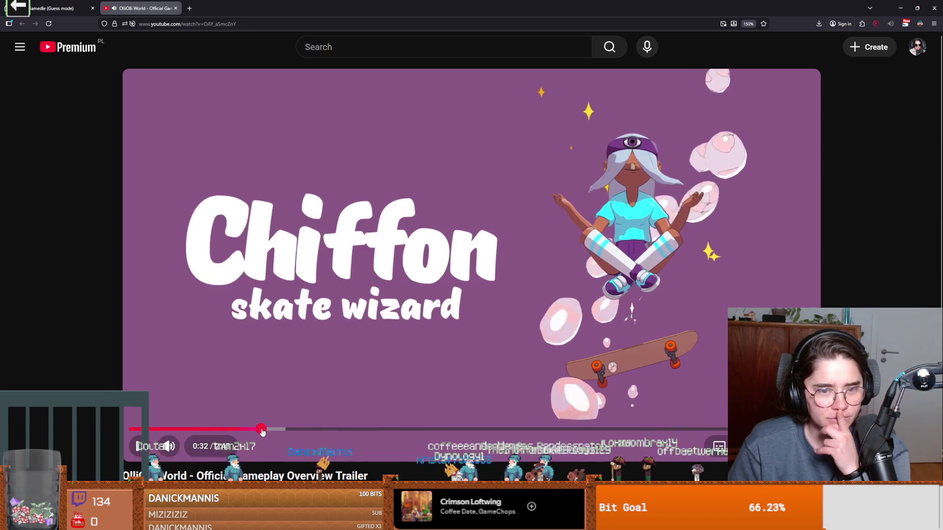
pyautogui.click(312, 431)
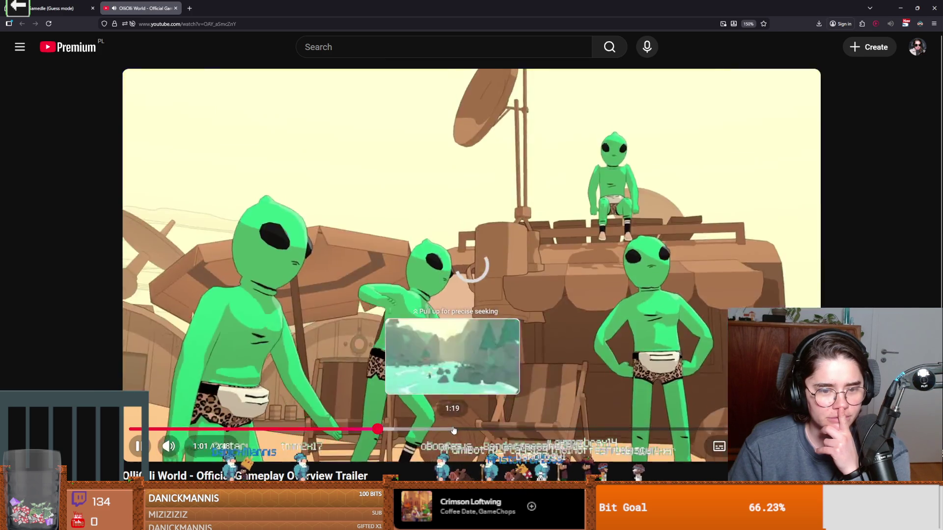
pyautogui.click(452, 430)
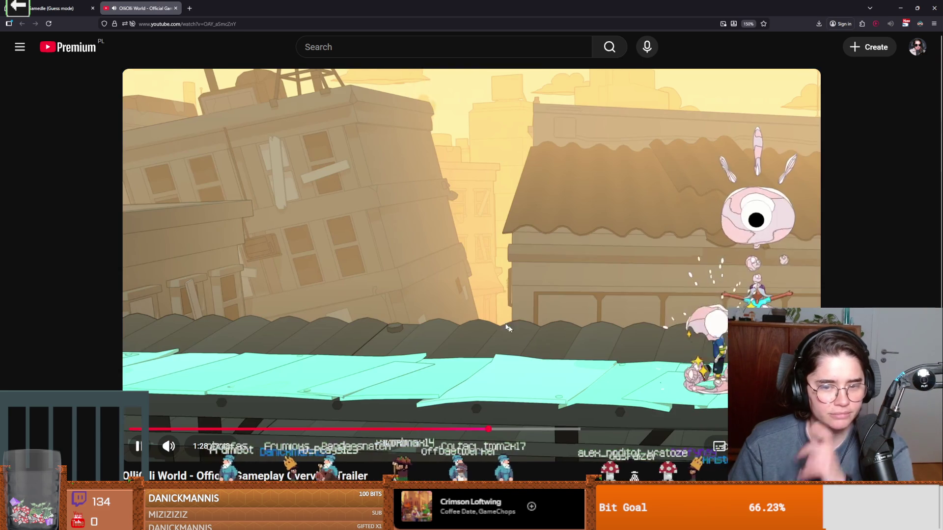
pyautogui.click(498, 334)
pyautogui.scroll(1, 491, 346)
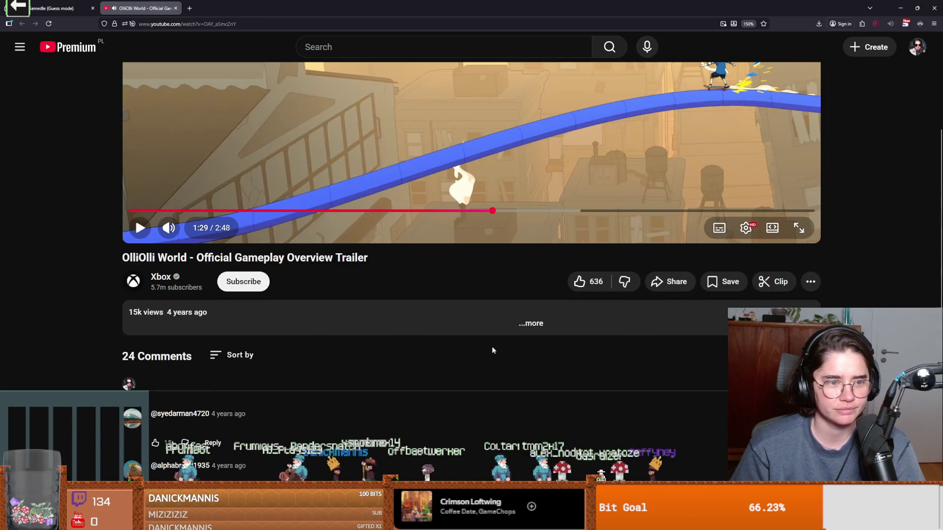
pyautogui.scroll(-3, 491, 346)
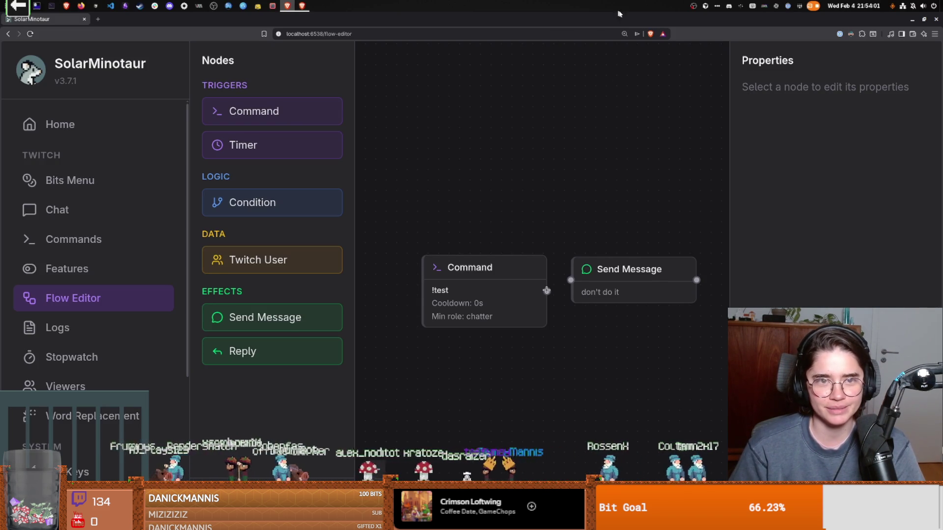
# Watch the SolarMinotaur clip linking a Command node to Send Message, then leave it
pyautogui.moveTo(547, 291); pyautogui.dragTo(559, 286)
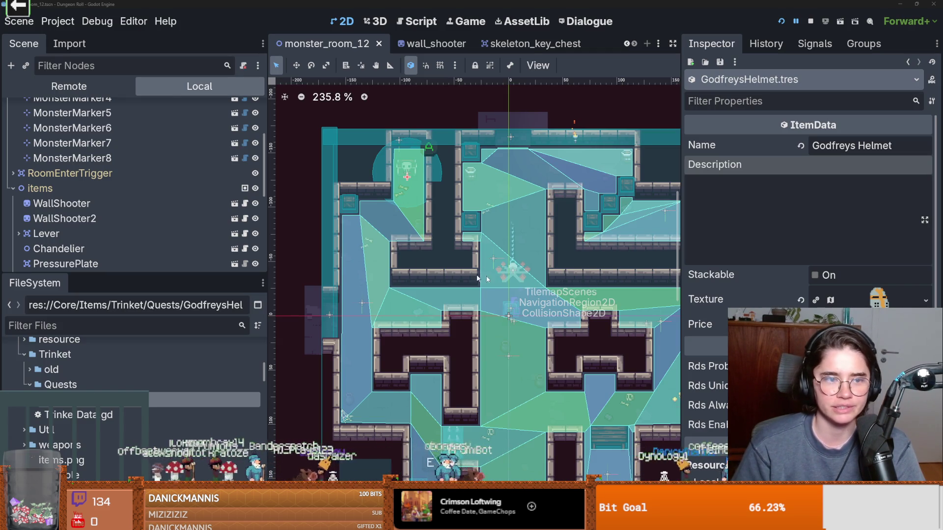
# Select the chest's OpenChest node and try browsing for a resource for its Item property
pyautogui.scroll(-1, 399, 235)
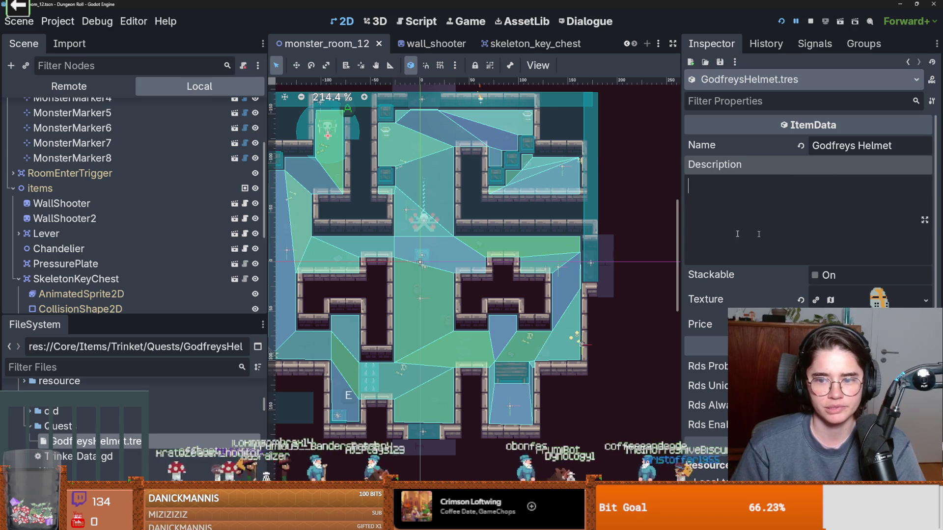
pyautogui.scroll(-3, 74, 265)
pyautogui.click(79, 289)
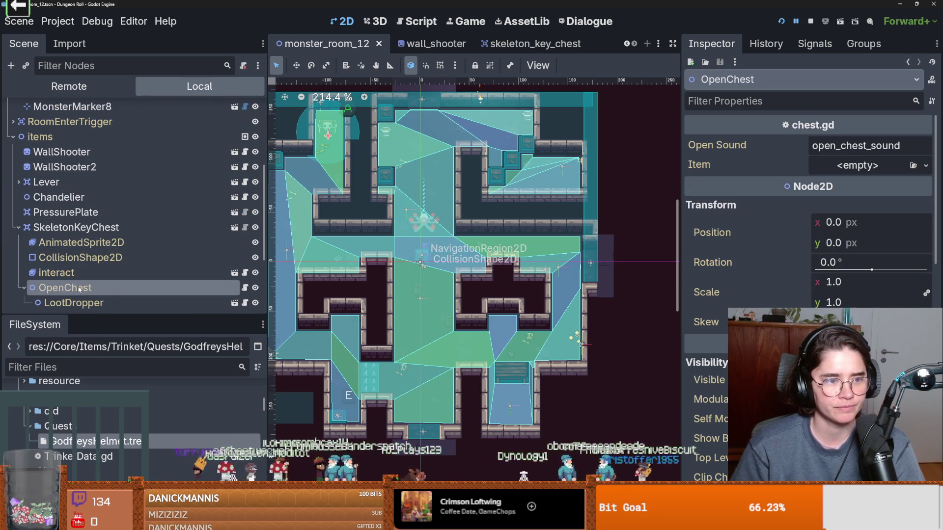
pyautogui.scroll(-3, 107, 293)
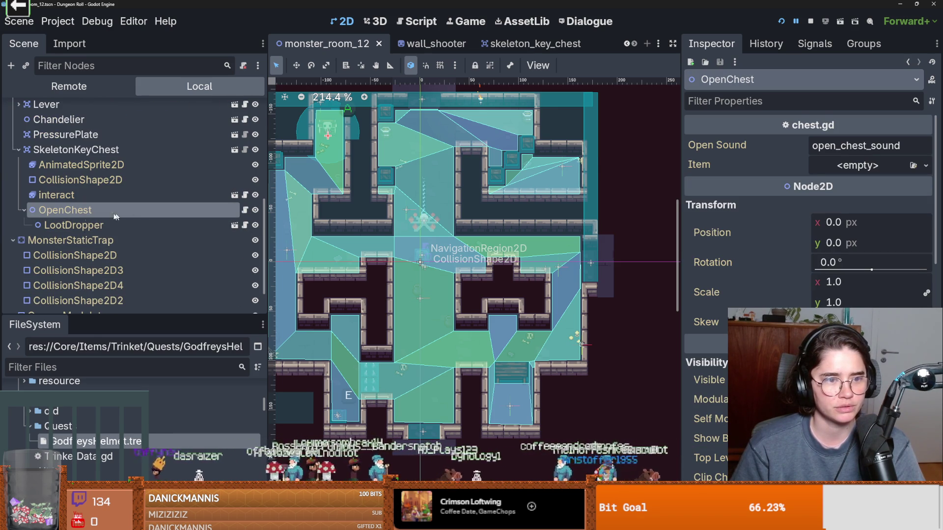
pyautogui.click(926, 167)
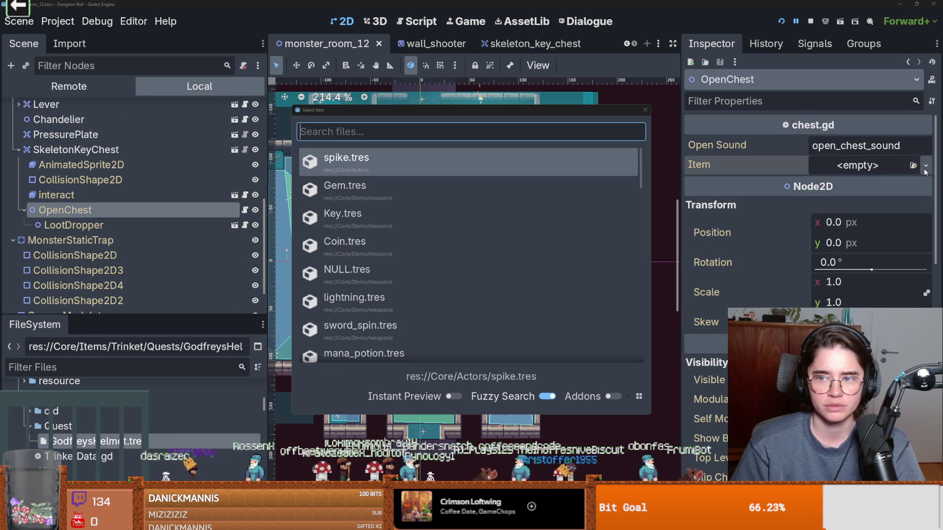
pyautogui.click(643, 110)
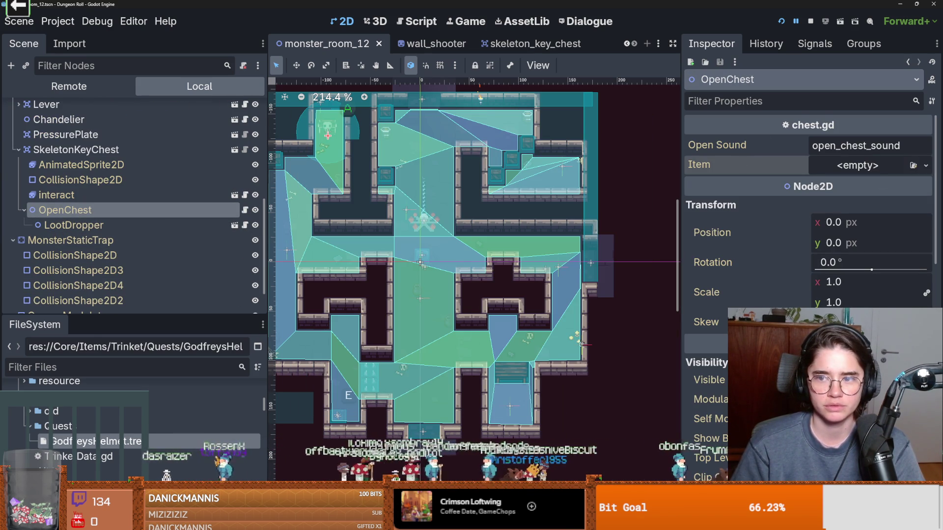
# Try assigning GodfreysHelmet.tres to the Item slot via Quick Load ('godfre') and by dragging
pyautogui.click(925, 165)
pyautogui.click(871, 264)
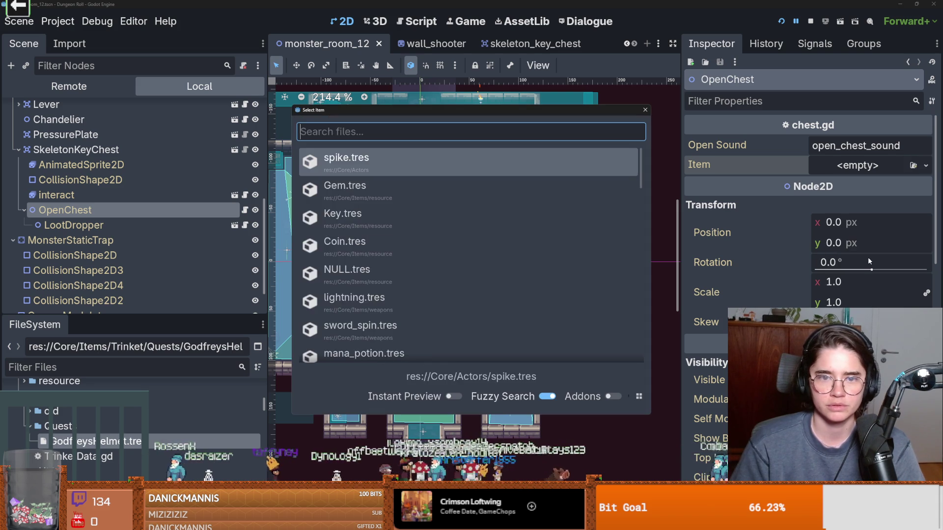
pyautogui.write('god')
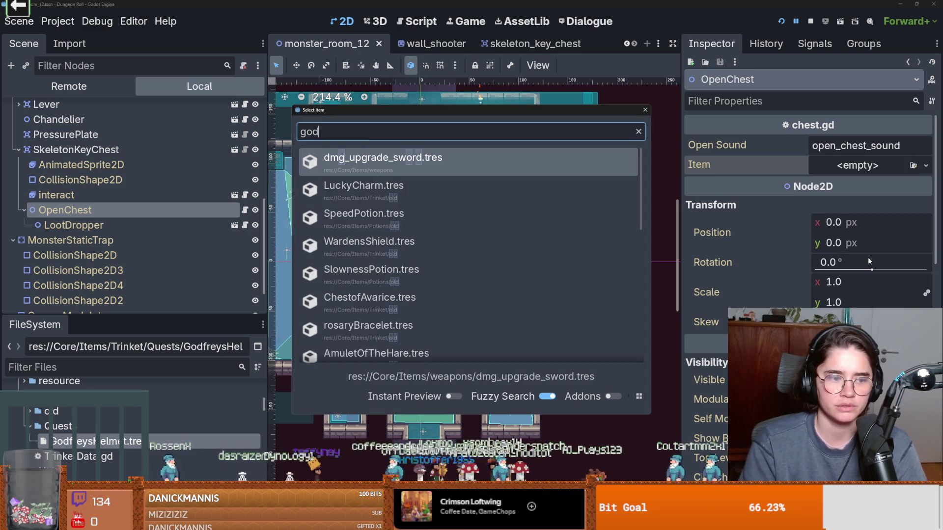
pyautogui.write('fre')
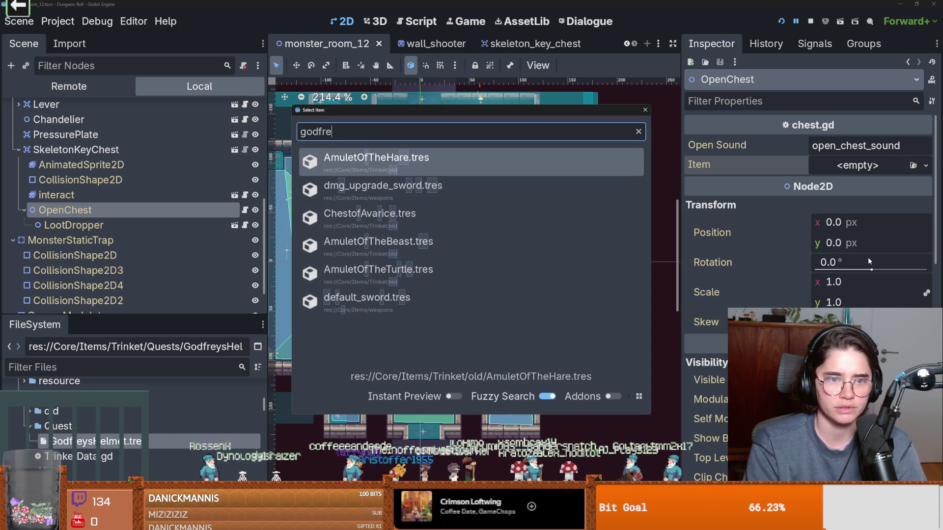
pyautogui.press('Down')
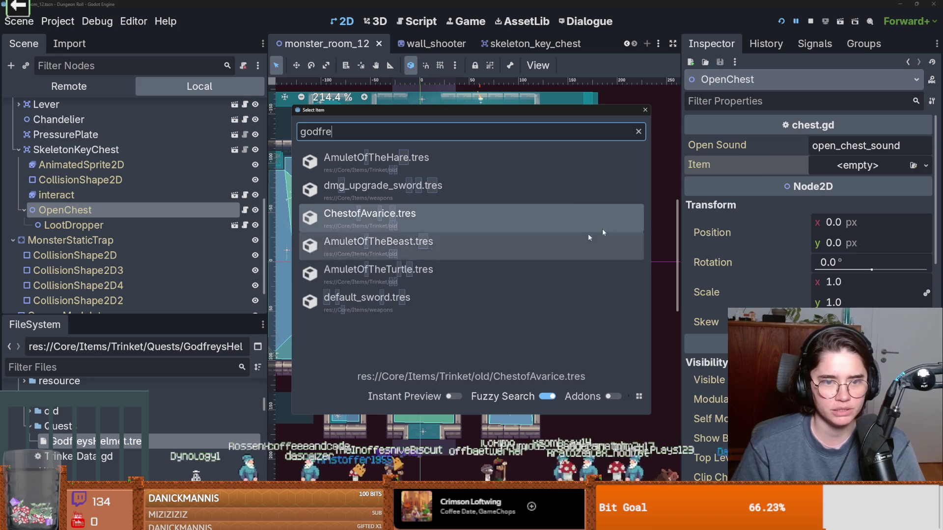
pyautogui.press('Escape')
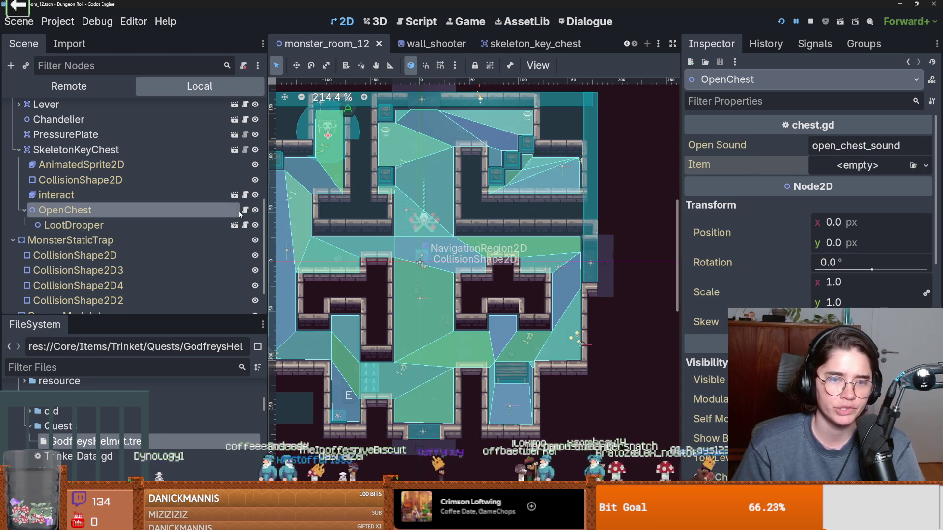
pyautogui.moveTo(94, 441)
pyautogui.mouseDown()
pyautogui.moveTo(629, 334)
pyautogui.moveTo(884, 170)
pyautogui.mouseUp()
# Retype chest.gd's line-7 item export as ItemData and drag GodfreysHelmet.tres onto Item
pyautogui.click(245, 210)
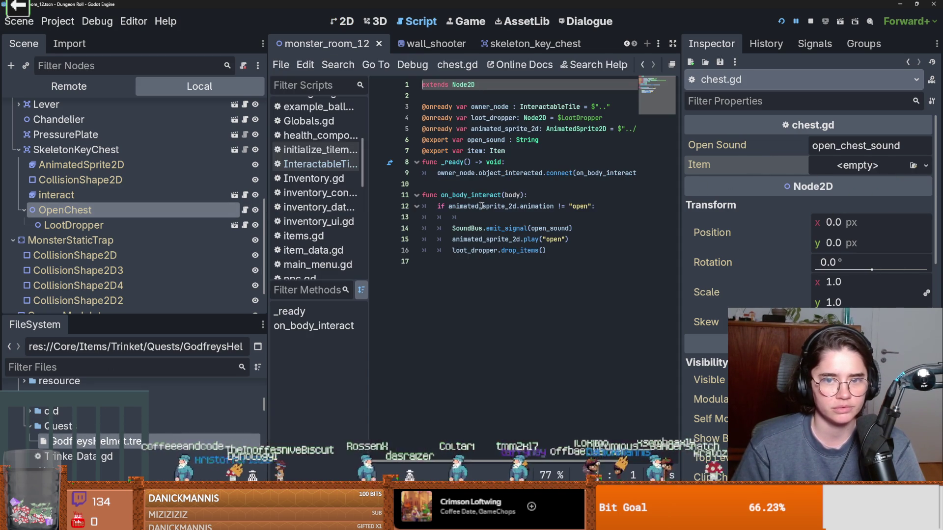
pyautogui.doubleClick(494, 151)
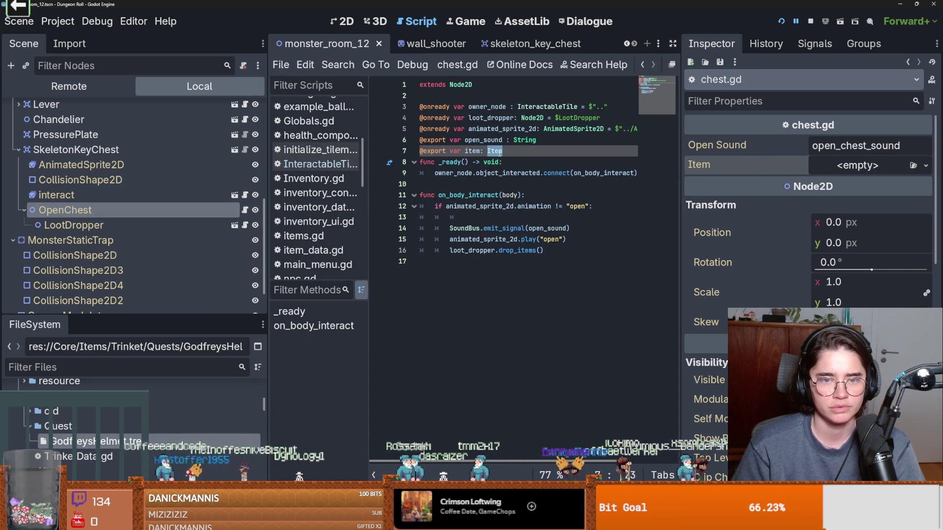
pyautogui.write('ItemD')
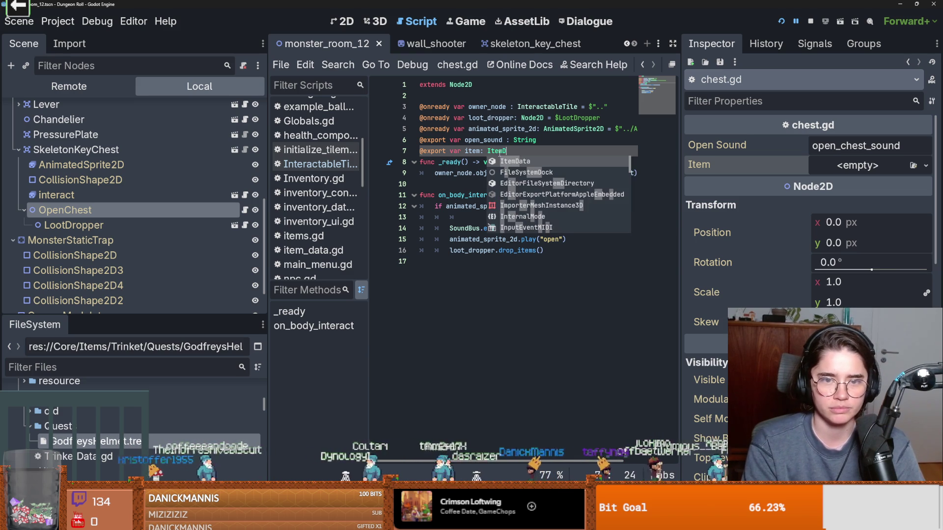
pyautogui.press('Return')
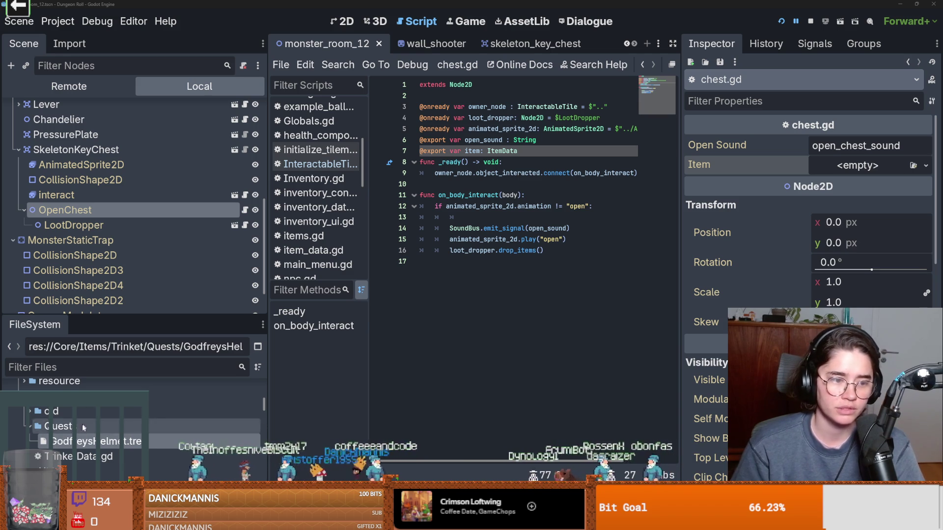
pyautogui.moveTo(84, 441)
pyautogui.mouseDown()
pyautogui.moveTo(546, 301)
pyautogui.moveTo(858, 165)
pyautogui.mouseUp()
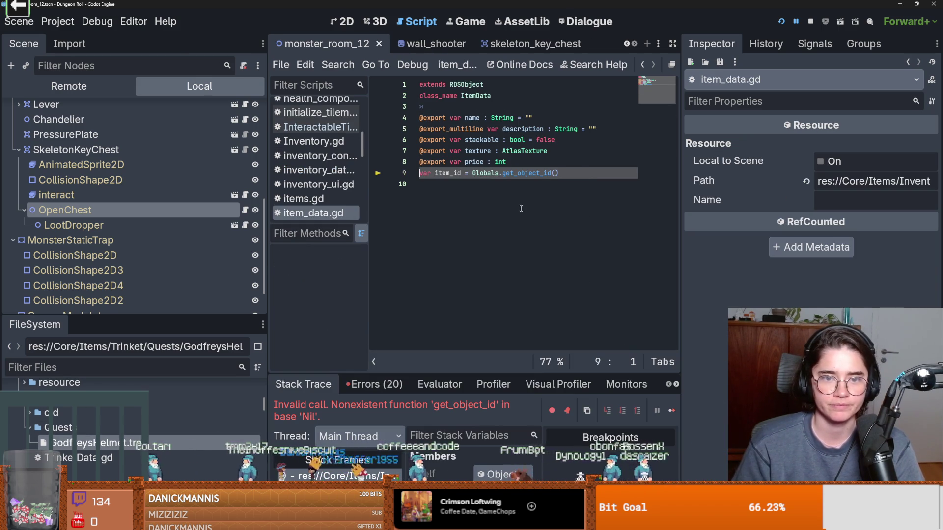
# Replace the Globals.get_object_id() call on line 9 of item_data.gd with hash(n
pyautogui.doubleClick(542, 173)
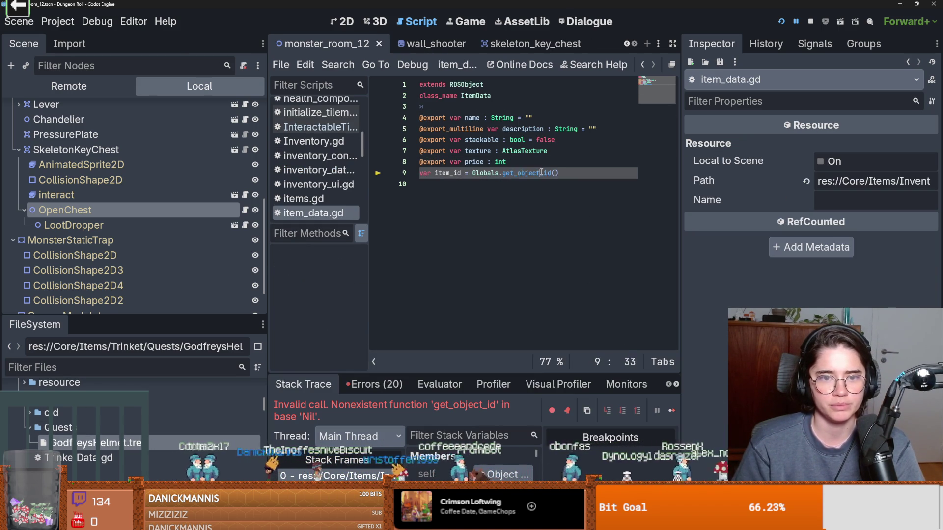
pyautogui.click(544, 173)
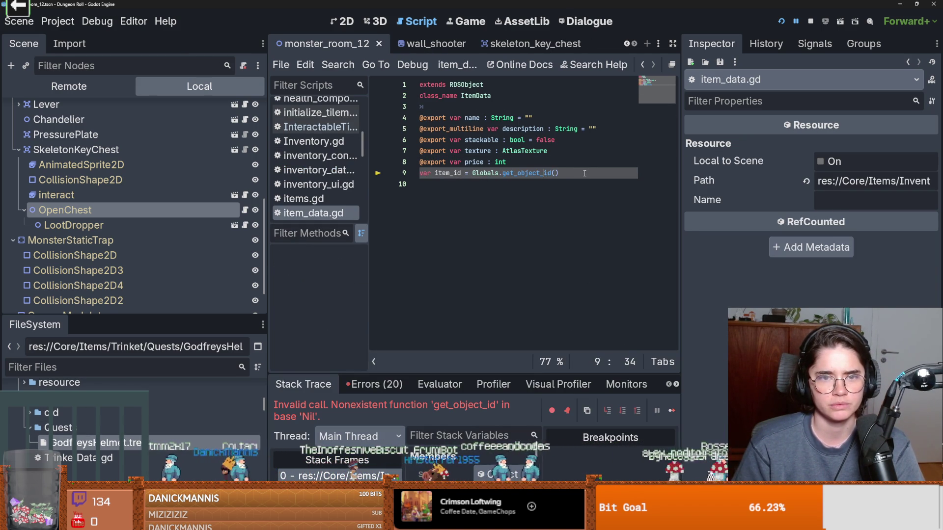
pyautogui.moveTo(559, 173); pyautogui.dragTo(469, 173)
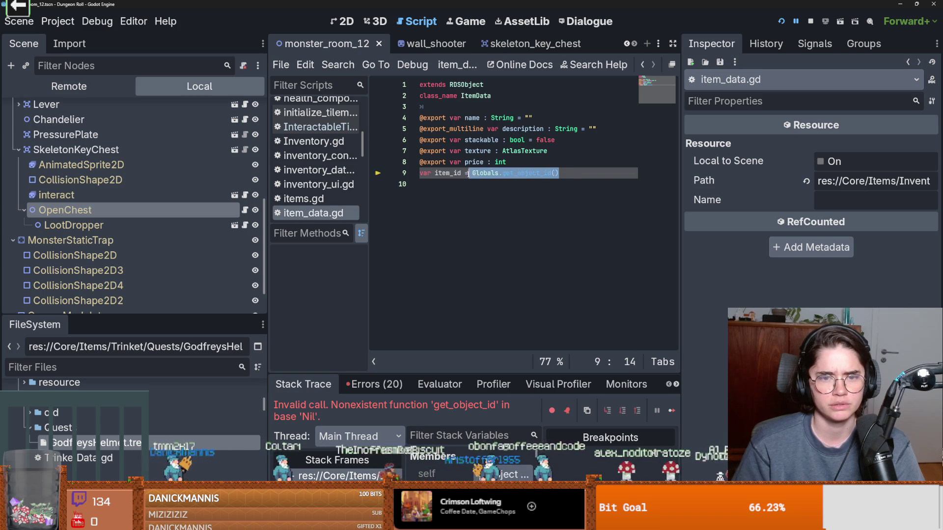
pyautogui.write('had')
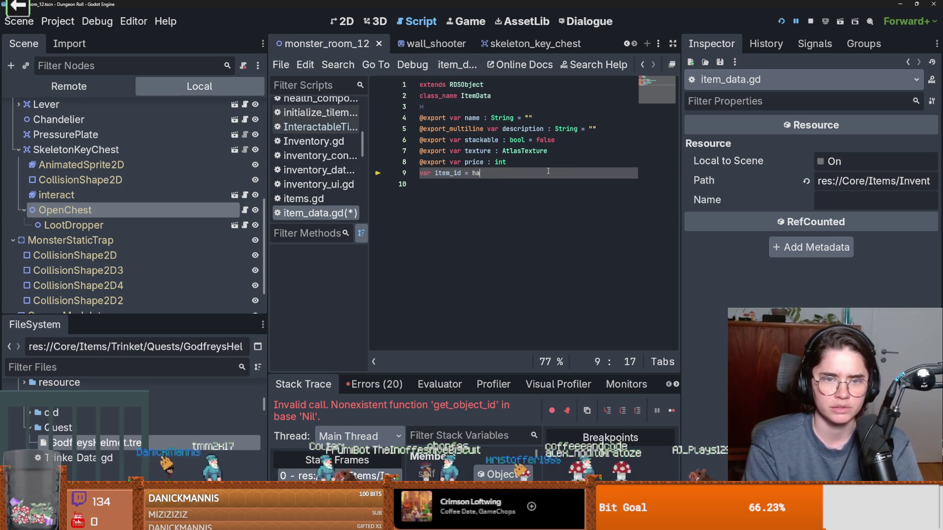
pyautogui.press('BackSpace')
pyautogui.write('sh(name')
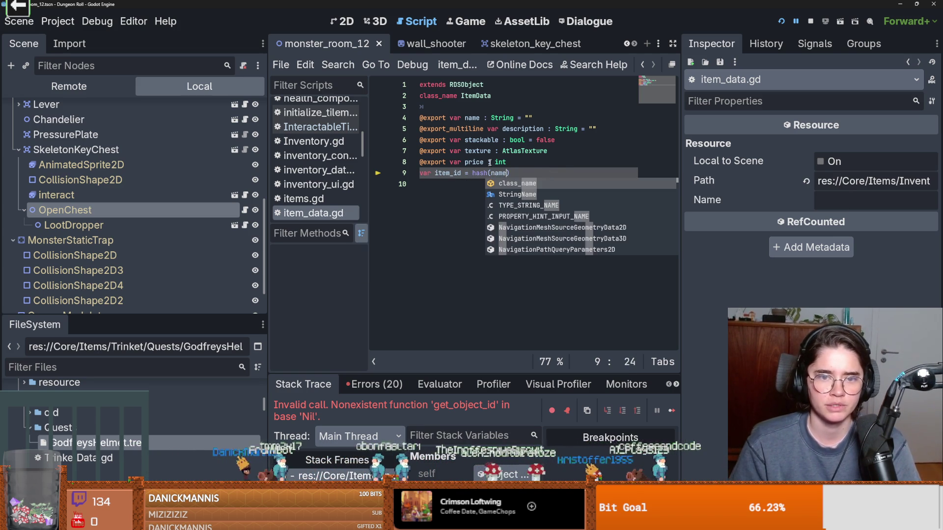
# Read the documentation for the hash function
pyautogui.keyDown('ctrl'); pyautogui.click(478, 173); pyautogui.keyUp('ctrl')
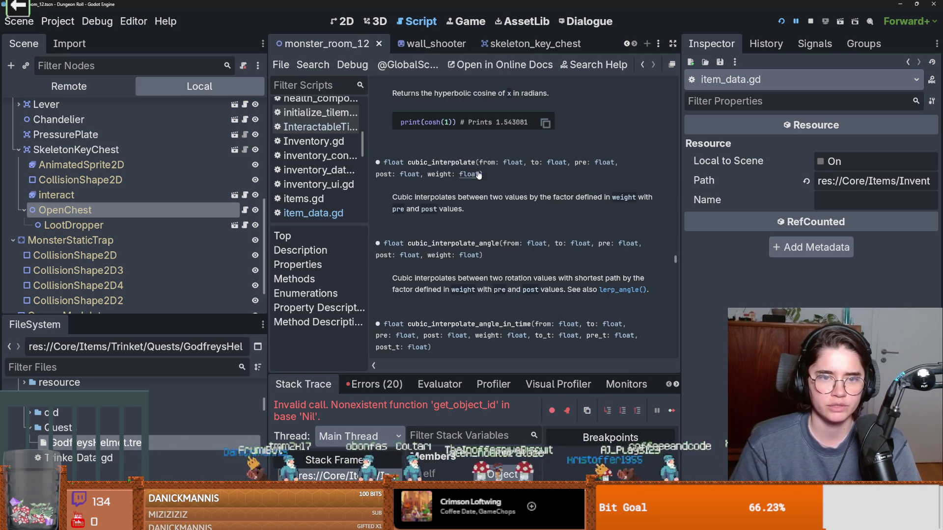
pyautogui.scroll(3, 437, 180)
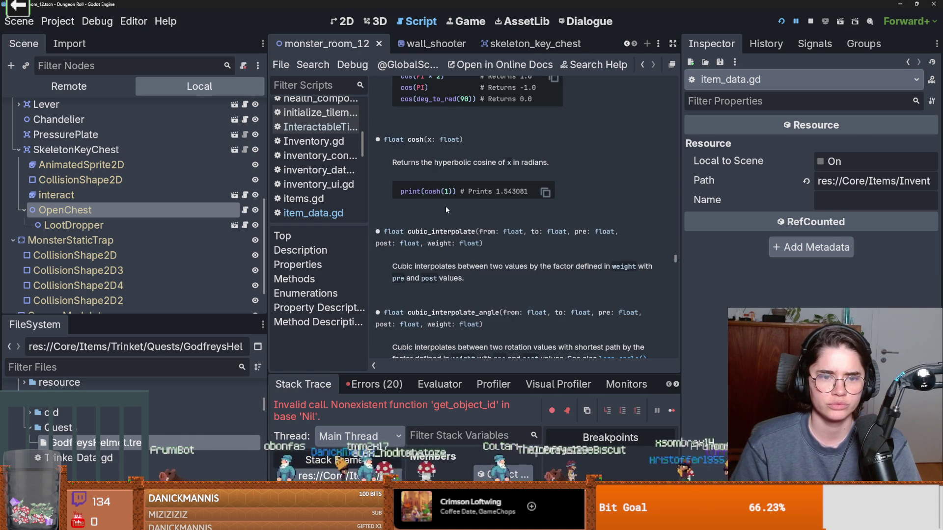
pyautogui.scroll(-1, 446, 205)
pyautogui.scroll(3, 446, 205)
pyautogui.scroll(-5, 447, 208)
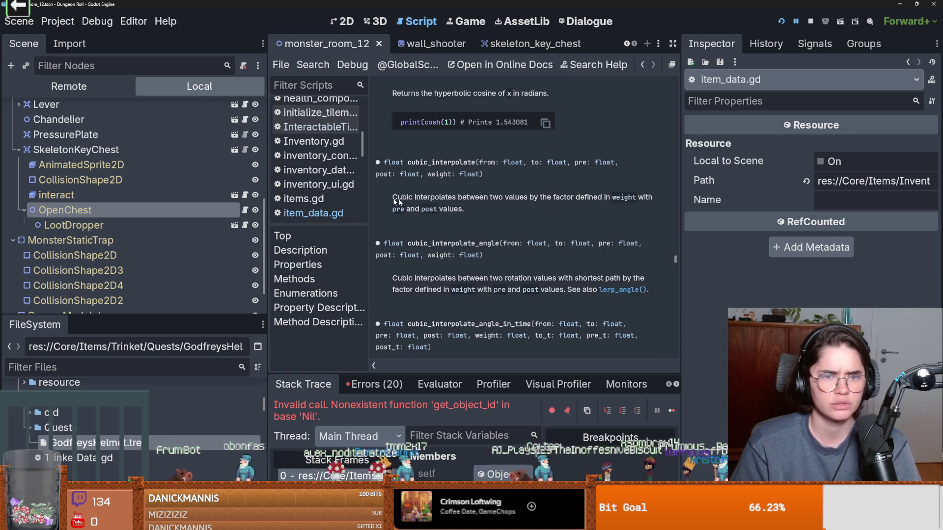
# Check the ItemData class from chest.gd, then run the project for a test
pyautogui.click(245, 210)
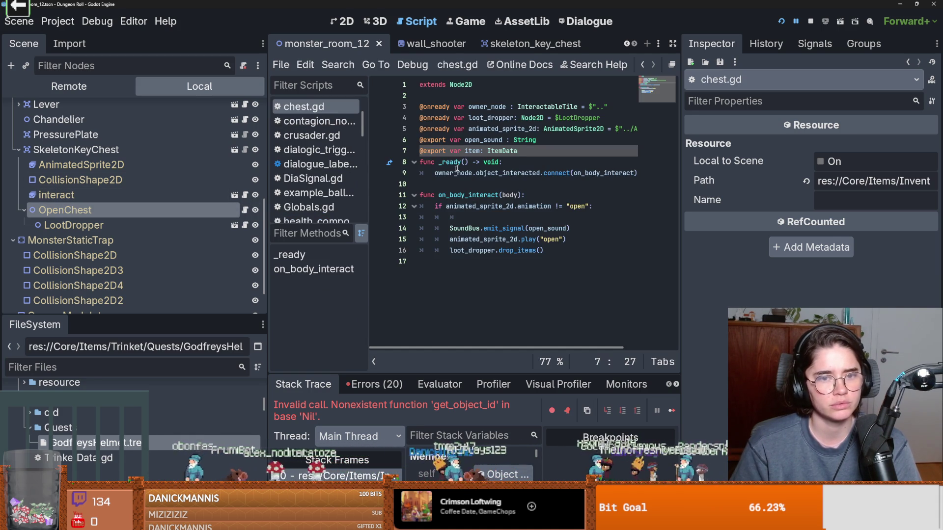
pyautogui.keyDown('ctrl'); pyautogui.click(501, 152); pyautogui.keyUp('ctrl')
pyautogui.keyDown('ctrl'); pyautogui.click(478, 174); pyautogui.keyUp('ctrl')
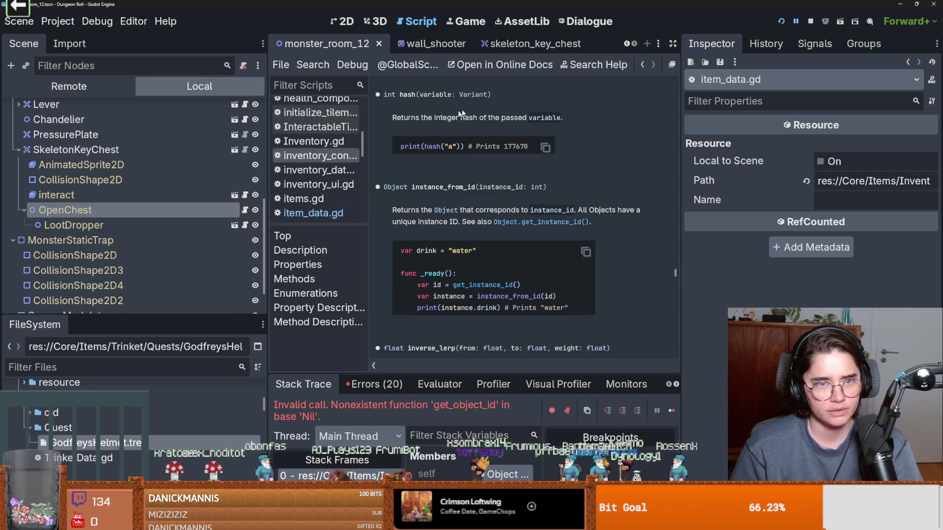
pyautogui.click(780, 21)
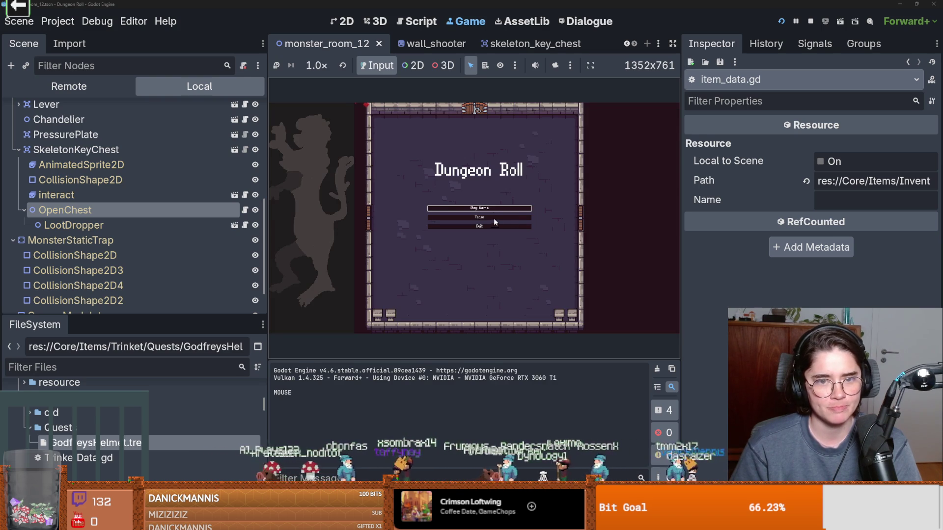
# Start a run, pick a character, and jump into a debug room from the list
pyautogui.click(493, 218)
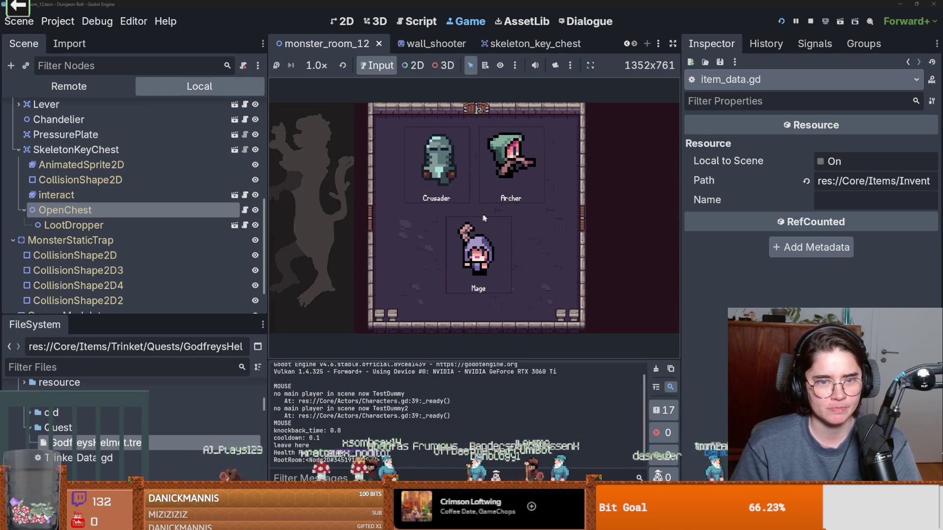
pyautogui.click(483, 218)
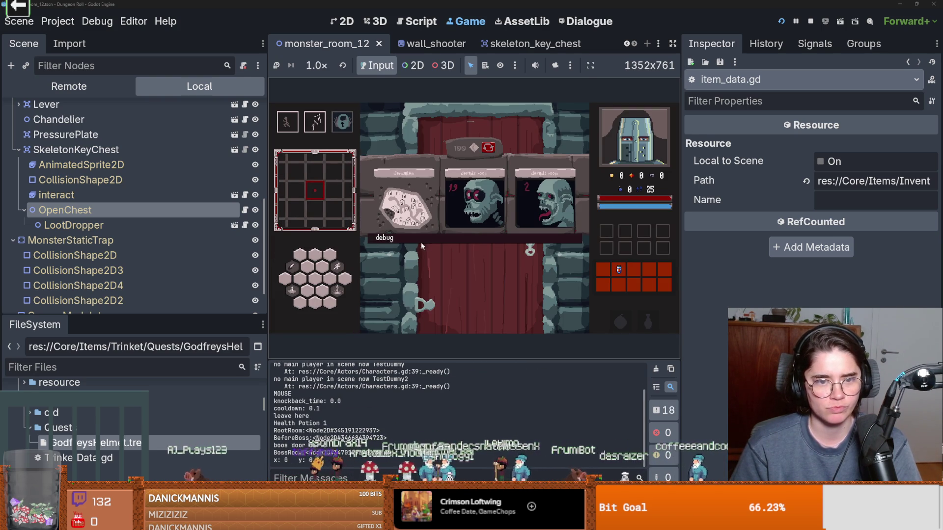
pyautogui.click(437, 239)
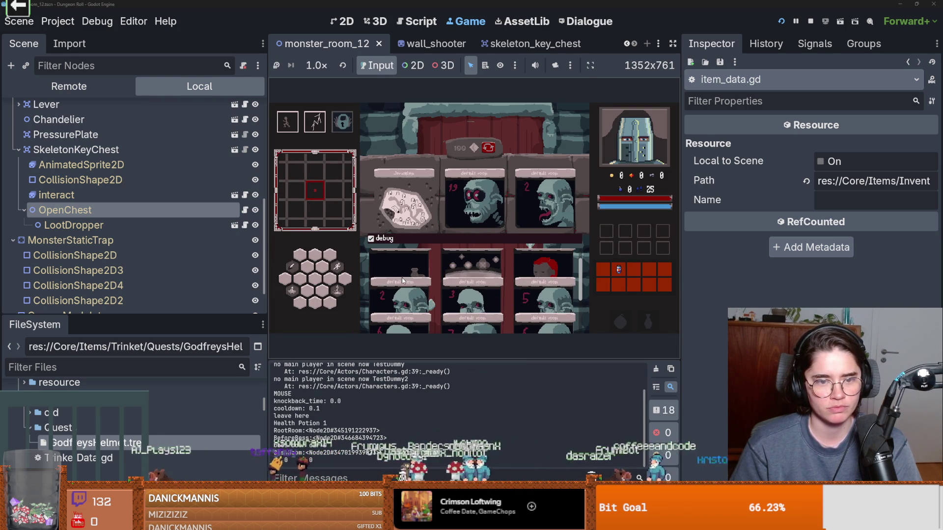
pyautogui.scroll(-3, 488, 310)
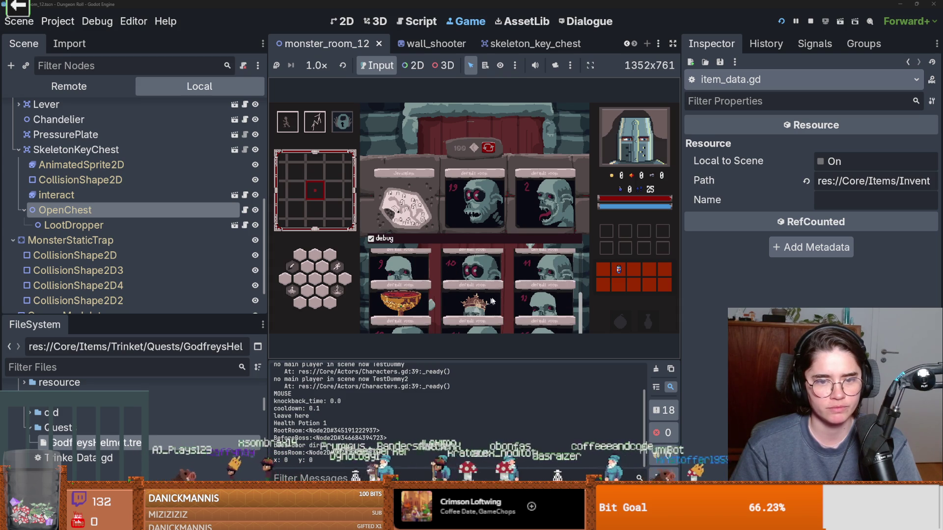
pyautogui.scroll(-2, 529, 297)
pyautogui.click(535, 279)
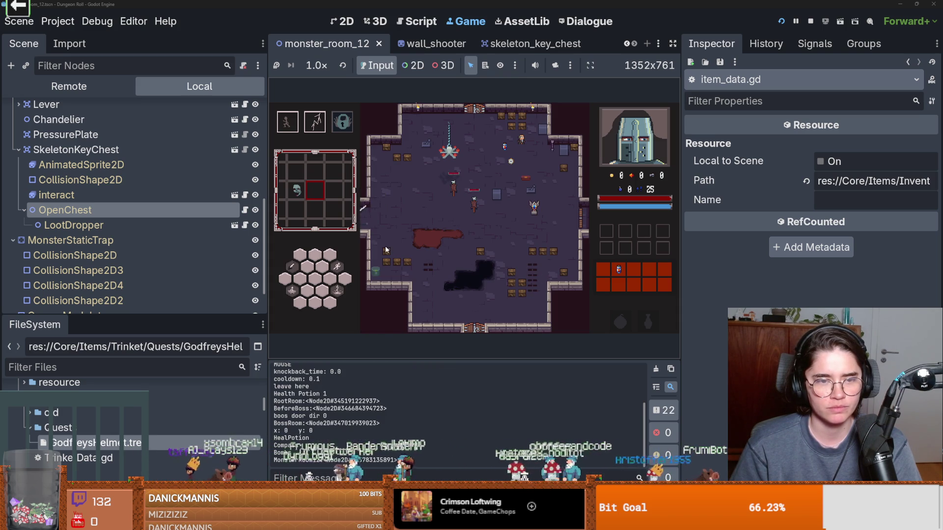
# Clear the room using the kill_all_monsters console command
pyautogui.press('`')
pyautogui.write('kill_all_monsters')
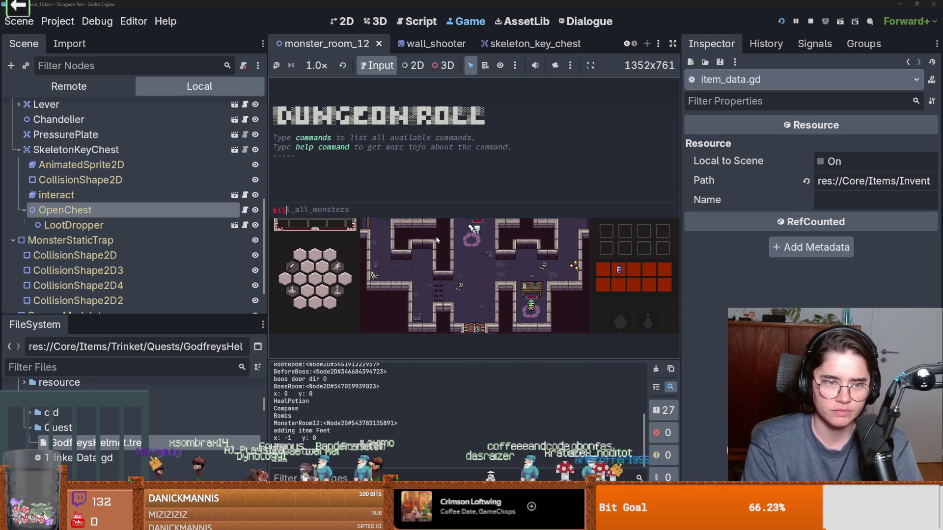
pyautogui.press('Return')
pyautogui.press('`')
pyautogui.press('`')
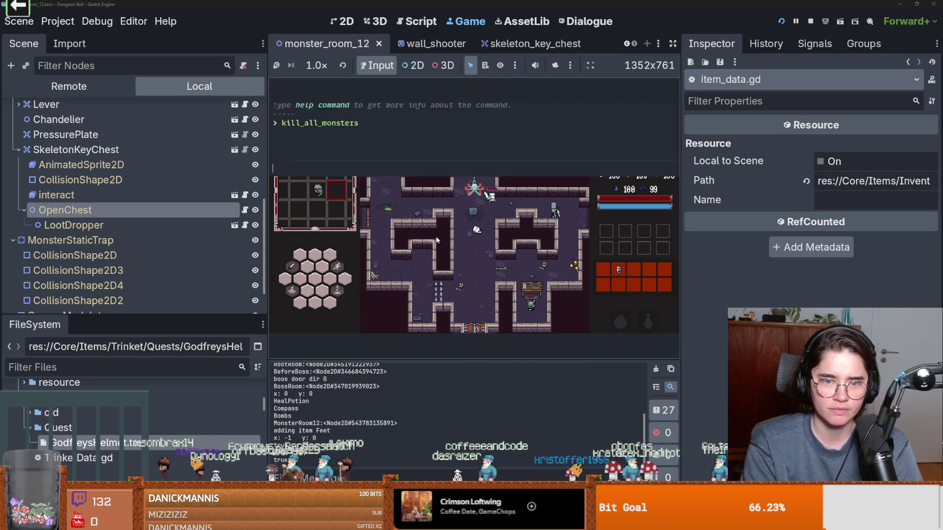
pyautogui.write('kill_all_monsters')
pyautogui.press('Return')
pyautogui.press('m')
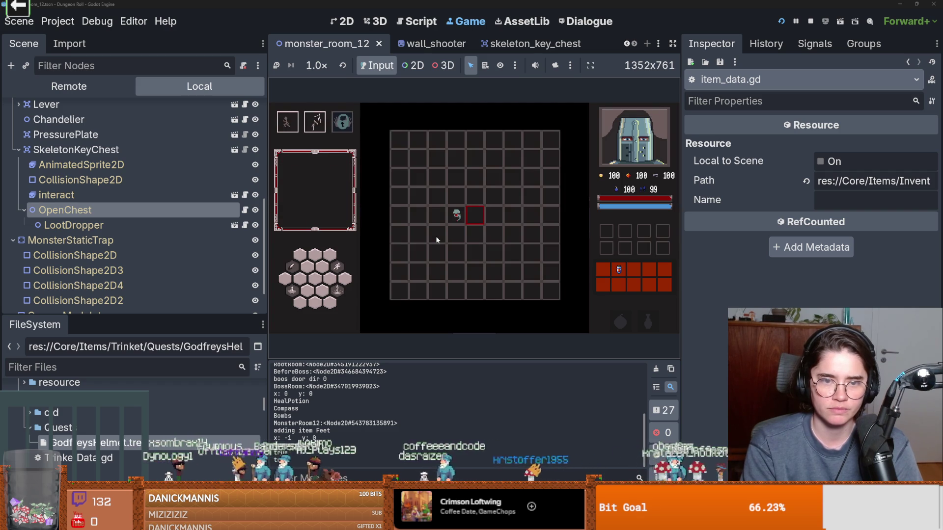
pyautogui.press('m')
pyautogui.press('`')
pyautogui.press('Up')
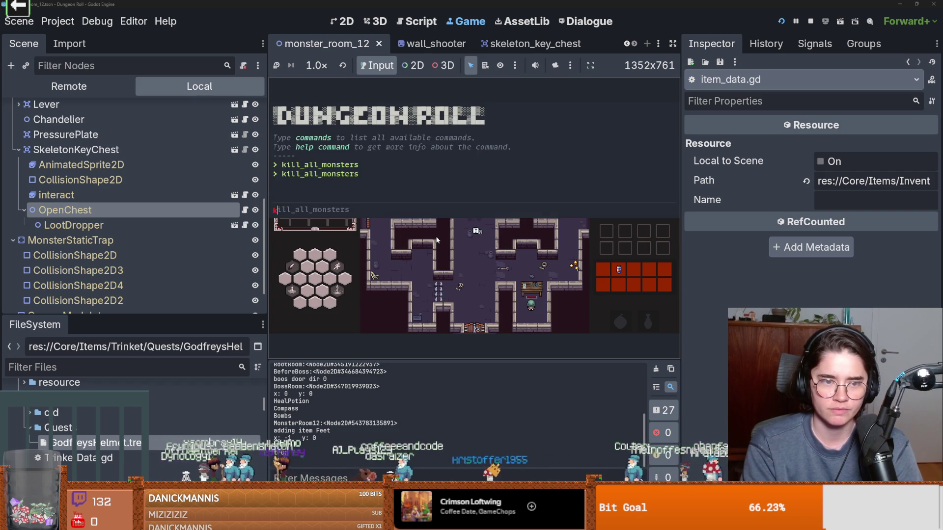
pyautogui.press('Return')
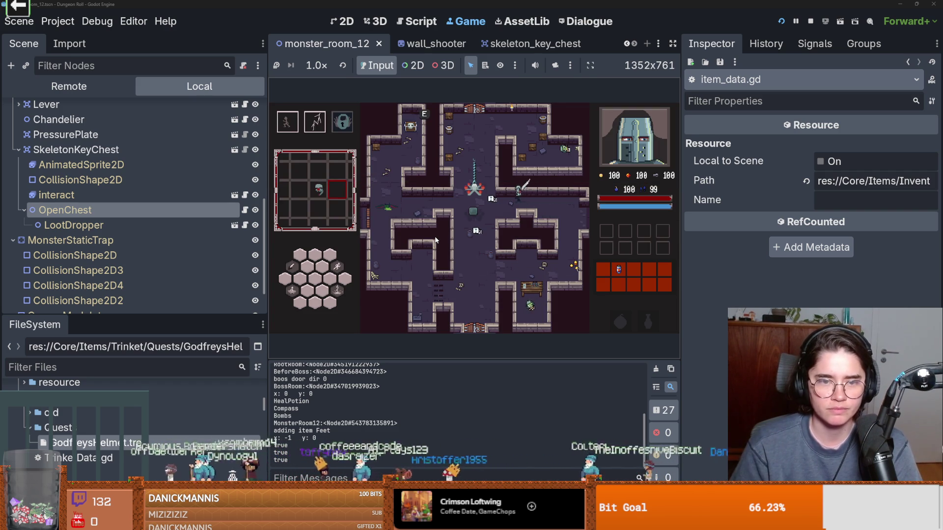
# Walk the knight to the chest, open it for a HealPotion, and bring up chest.gd
pyautogui.press('a')
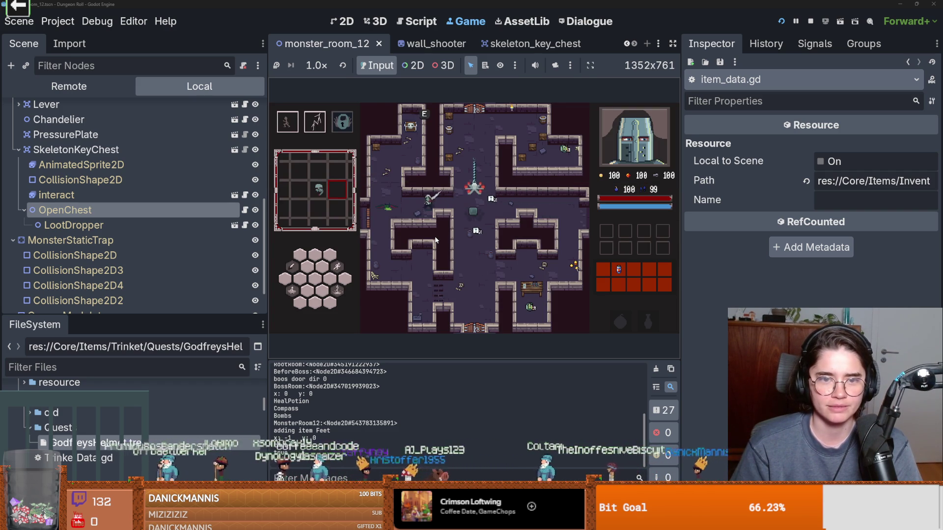
pyautogui.press('w')
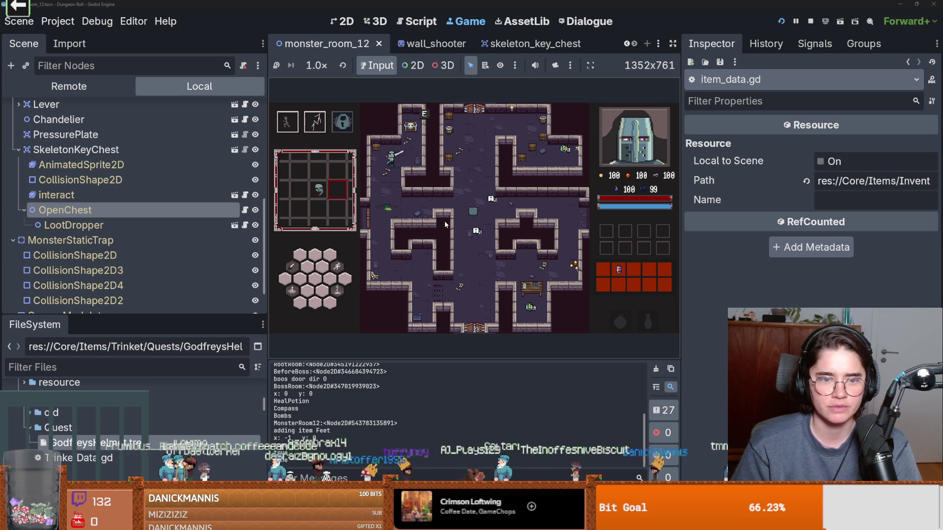
pyautogui.press('s')
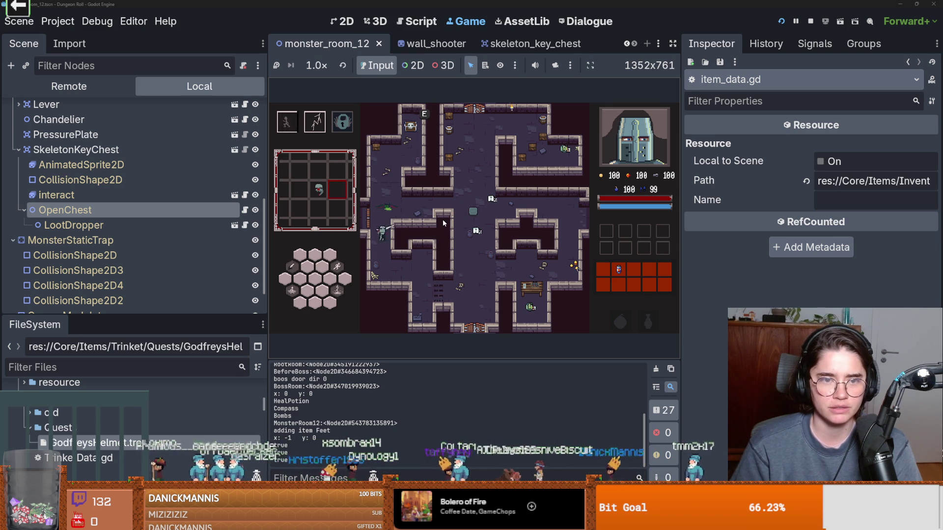
pyautogui.press('d')
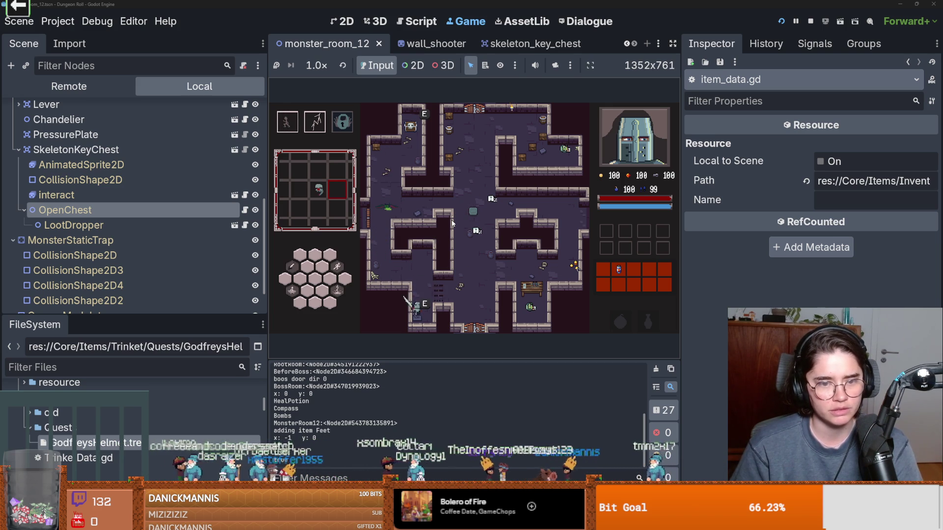
pyautogui.press('w')
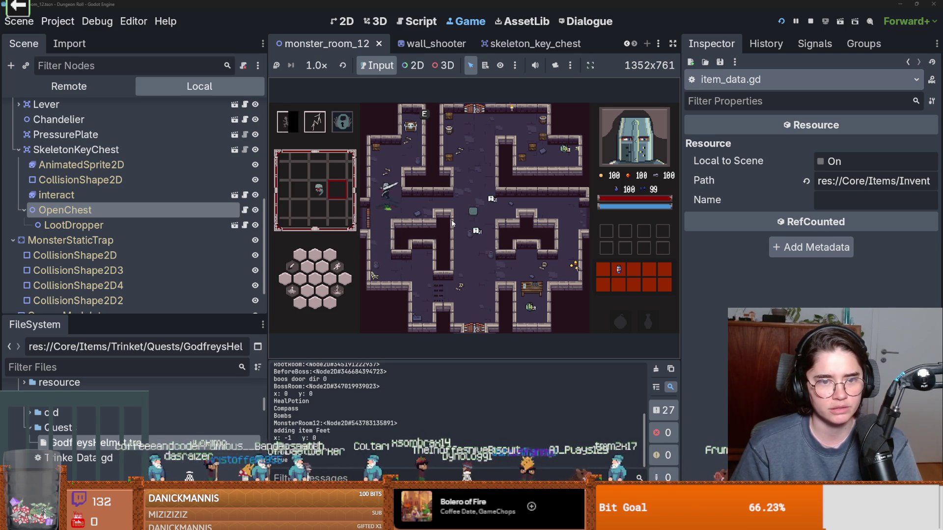
pyautogui.press('w')
pyautogui.press('d')
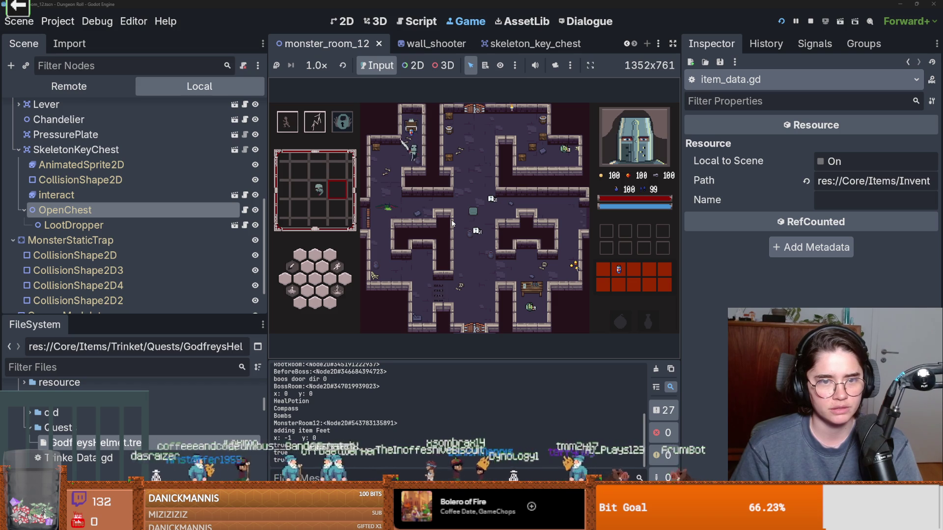
pyautogui.press('e')
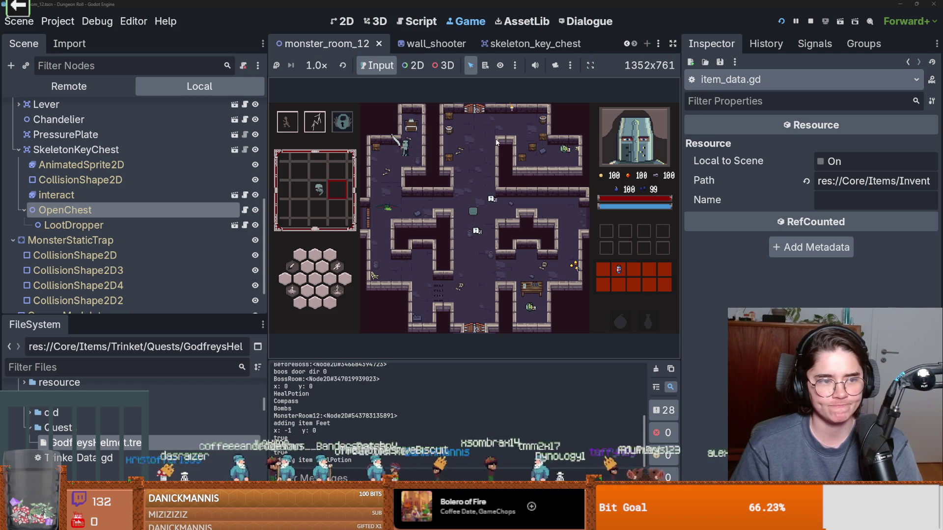
pyautogui.click(245, 210)
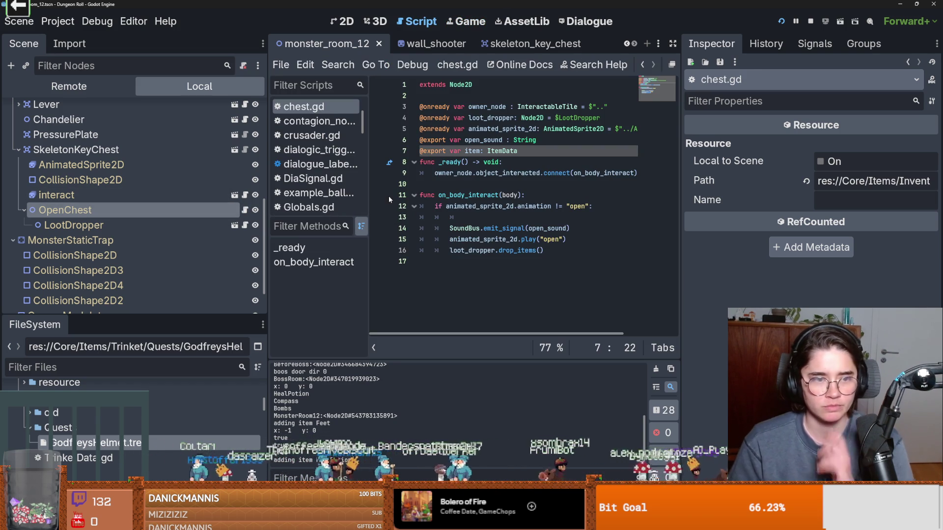
# Cancel quitting the Dungeon Roll editor, then reframe and save the sumo scene
pyautogui.hotkey('alt', 'F4')
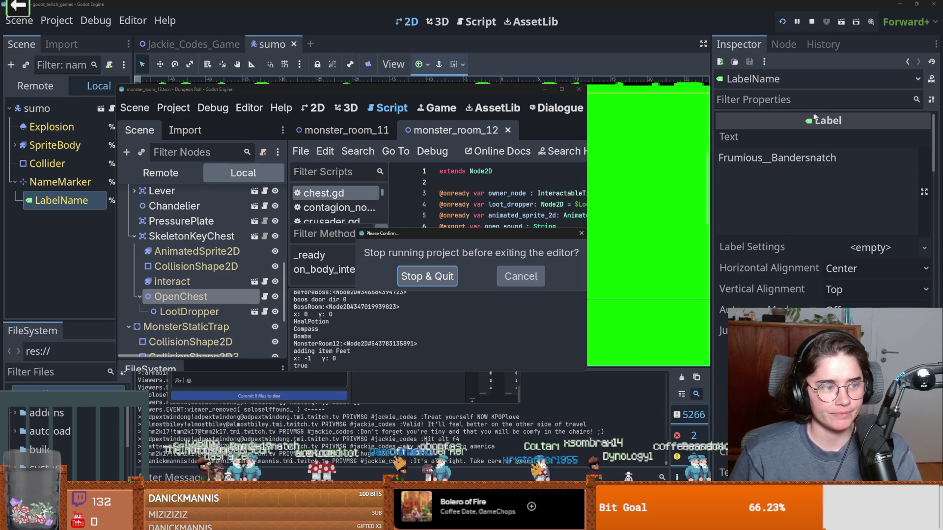
pyautogui.press('Escape')
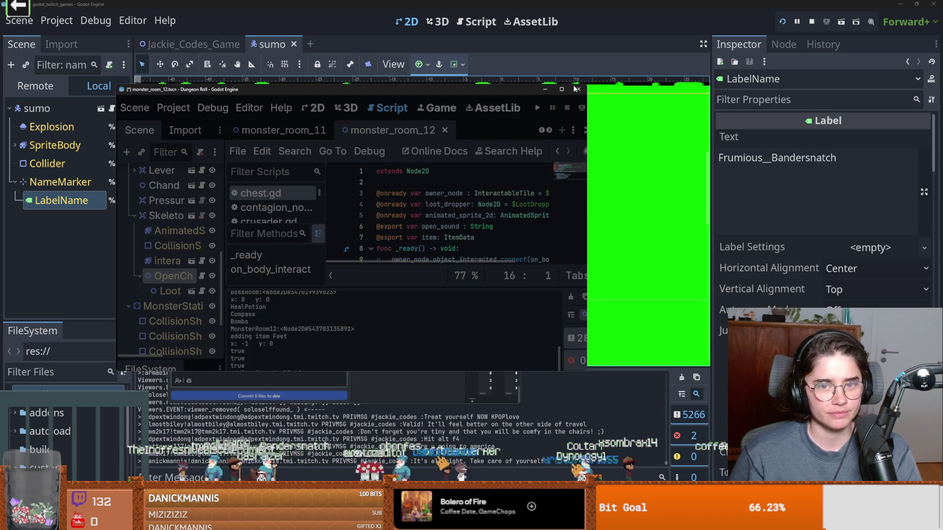
pyautogui.click(603, 118)
pyautogui.click(603, 118)
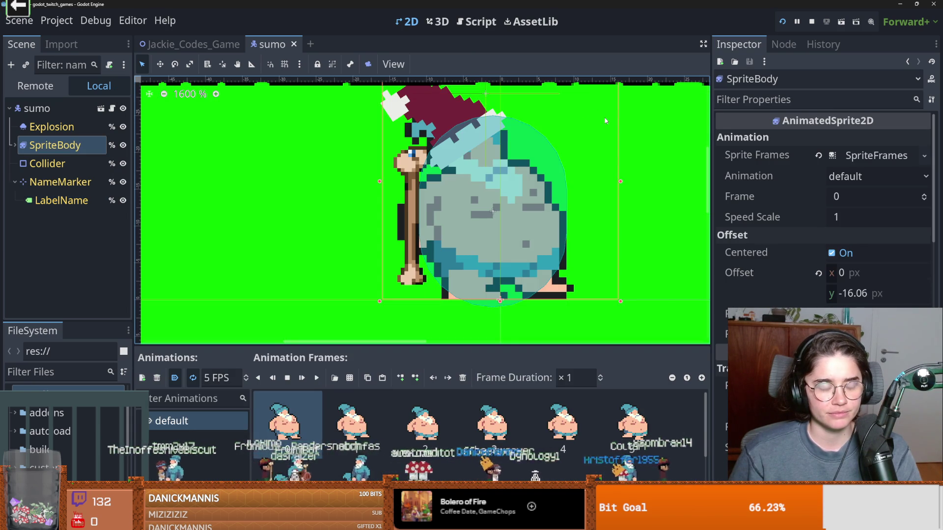
pyautogui.scroll(-2, 537, 220)
pyautogui.scroll(-5, 537, 221)
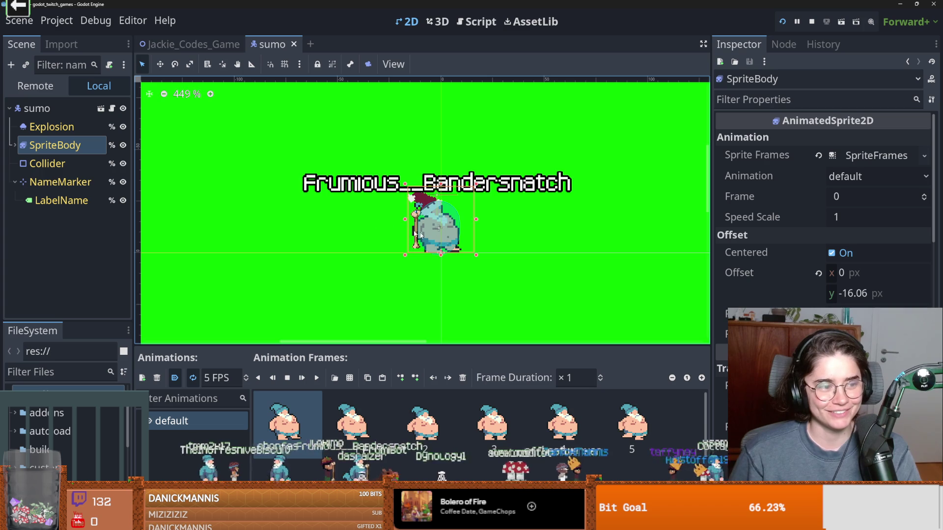
pyautogui.moveTo(419, 234); pyautogui.dragTo(297, 229)
pyautogui.hotkey('ctrl', 's')
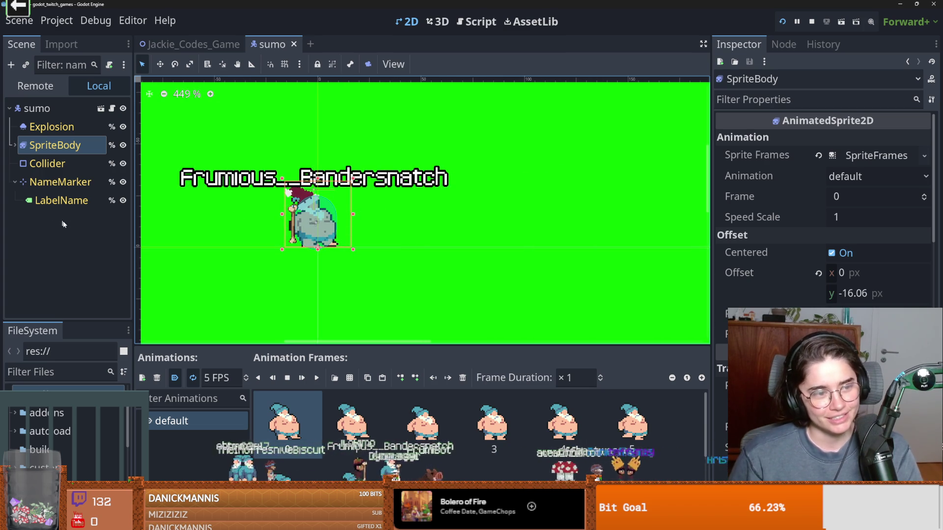
# Close the sumo and Jackie_Codes_Game scenes and restore Godot to a smaller window
pyautogui.click(14, 182)
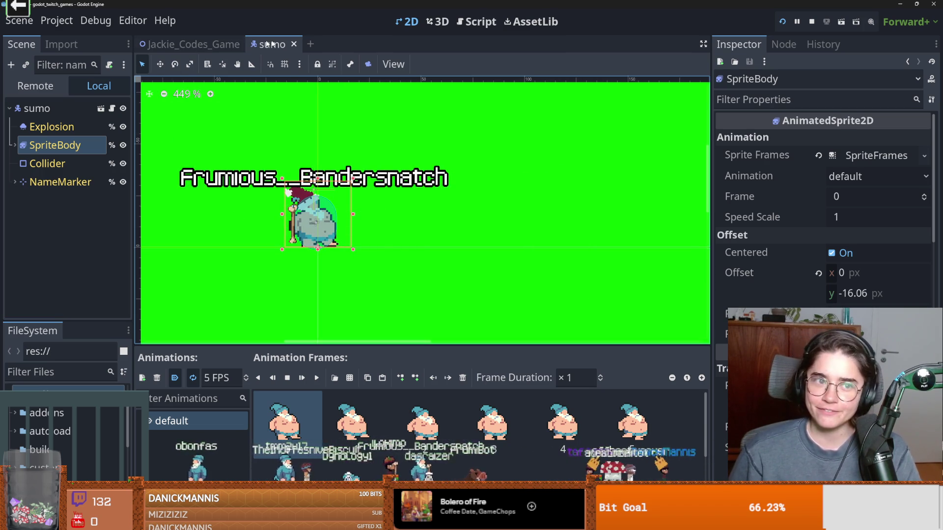
pyautogui.hotkey('ctrl', 'shift', 'w')
pyautogui.hotkey('ctrl', 'shift', 'w')
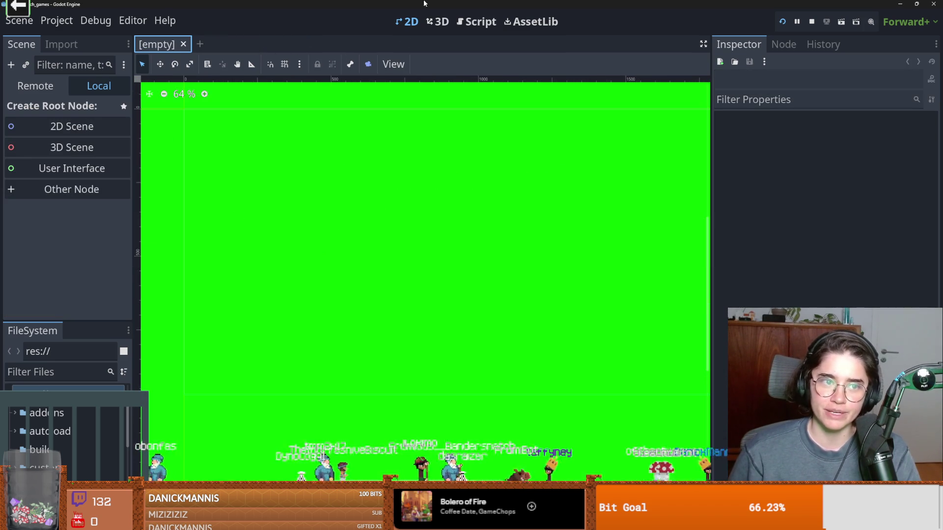
pyautogui.doubleClick(425, 3)
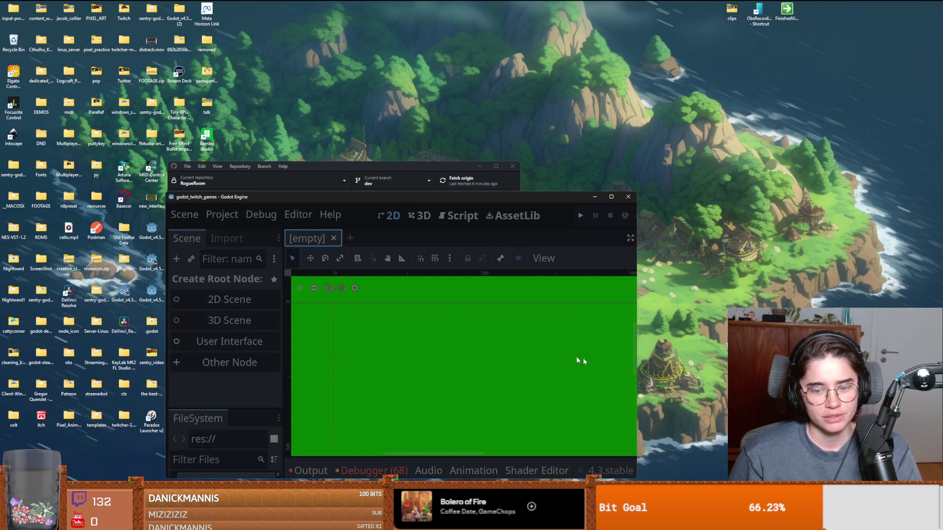
# Commit the 7 files to dev as 'items generate id on instantiation' and push to origin
pyautogui.click(245, 334)
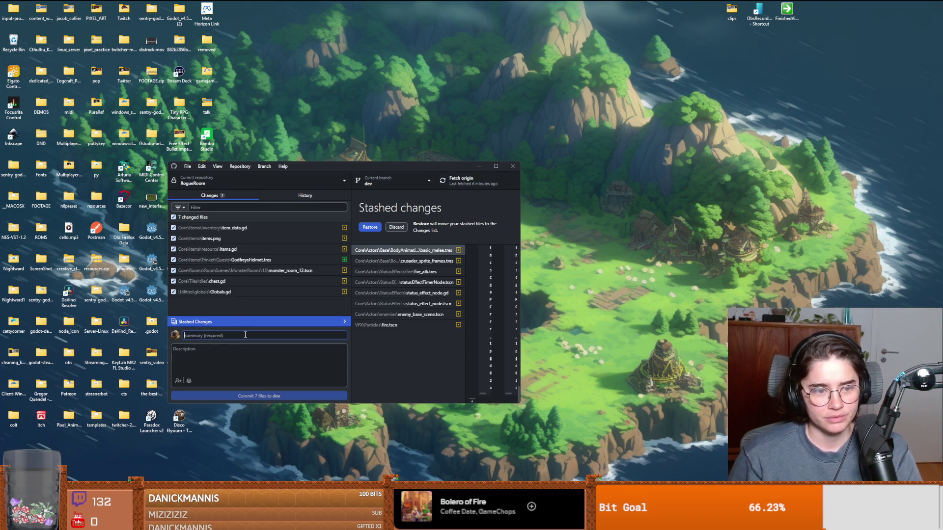
pyautogui.click(496, 166)
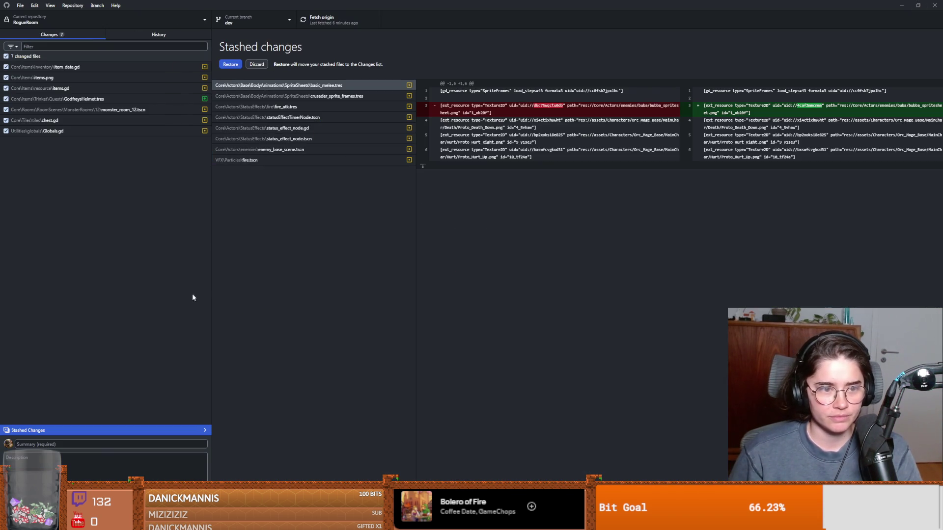
pyautogui.click(104, 443)
pyautogui.write('itmes')
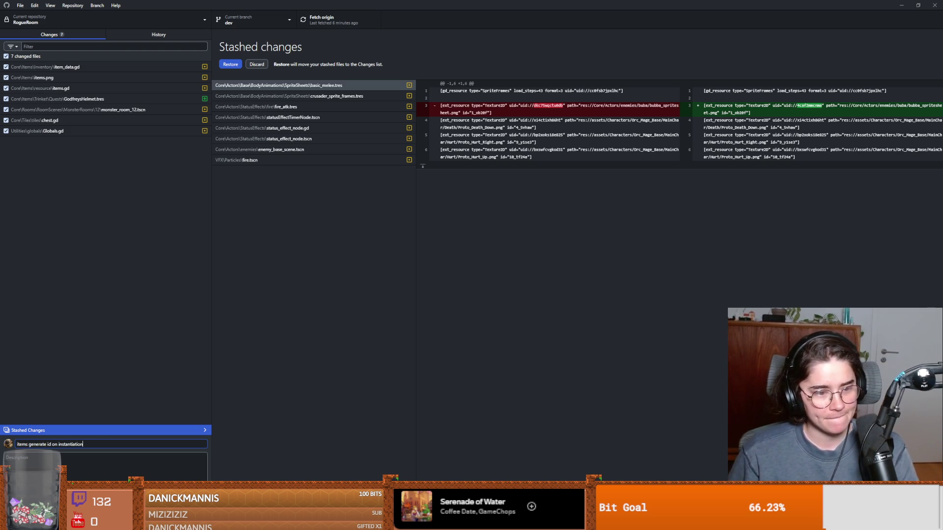
pyautogui.hotkey('ctrl', 'Return')
pyautogui.hotkey('ctrl', 'p')
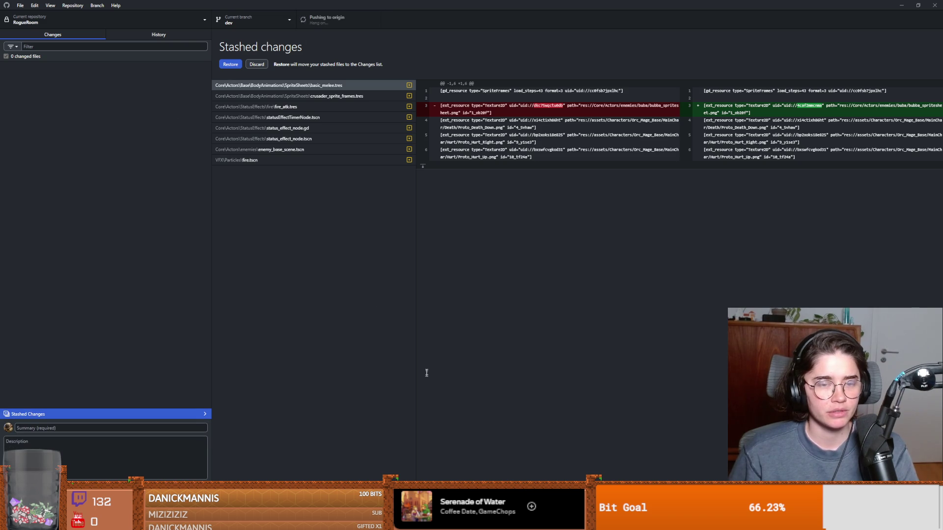